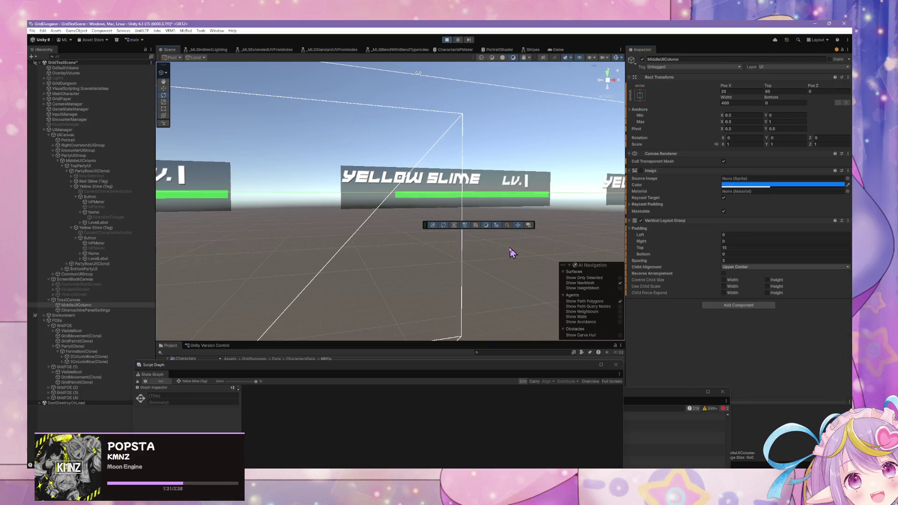
Select the Yellow Slime row's Name text and give it middle vertical alignment in TextMeshPro
{"action": "left_click", "coordinate": [427, 178]}
{"action": "left_click", "coordinate": [427, 178]}
{"action": "left_click", "coordinate": [427, 178]}
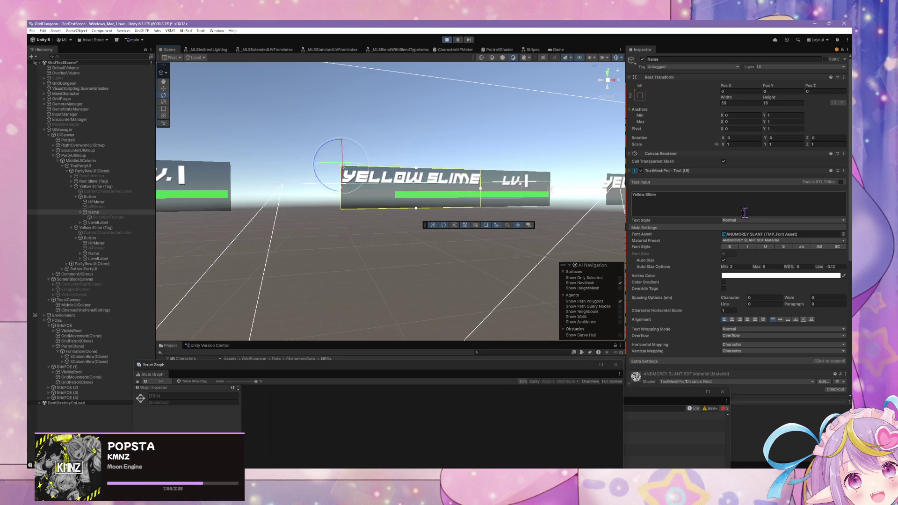
{"action": "left_click", "coordinate": [780, 320]}
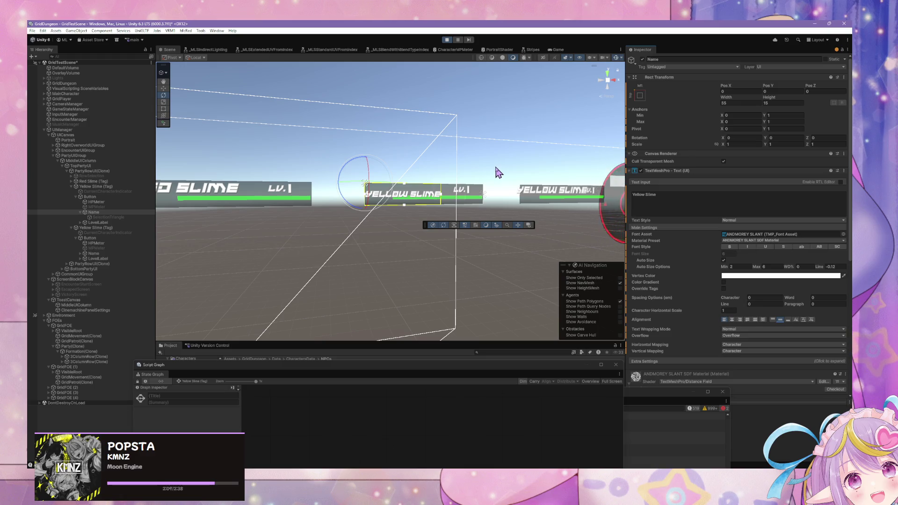
{"action": "scroll", "coordinate": [498, 173], "scroll_direction": "up", "scroll_amount": 5}
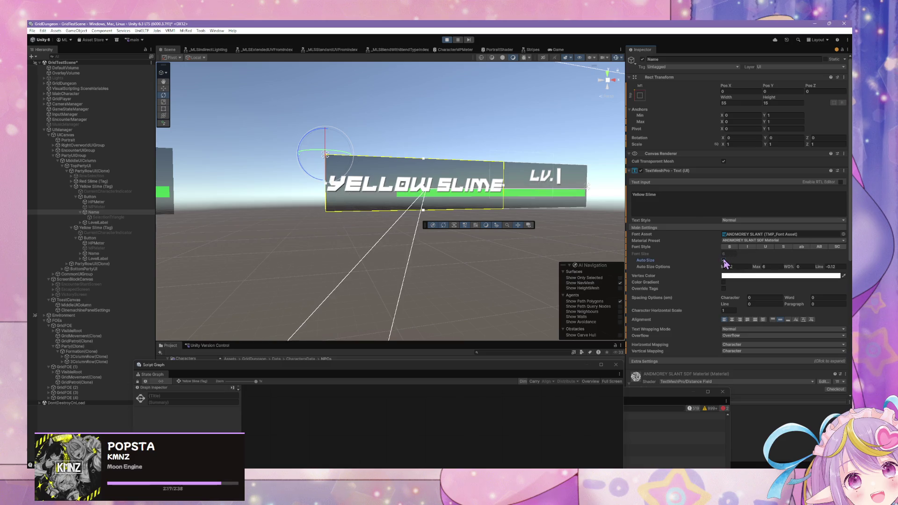
Turn off Auto Size on the name text and set its font size to 5.5
{"action": "left_click", "coordinate": [723, 260]}
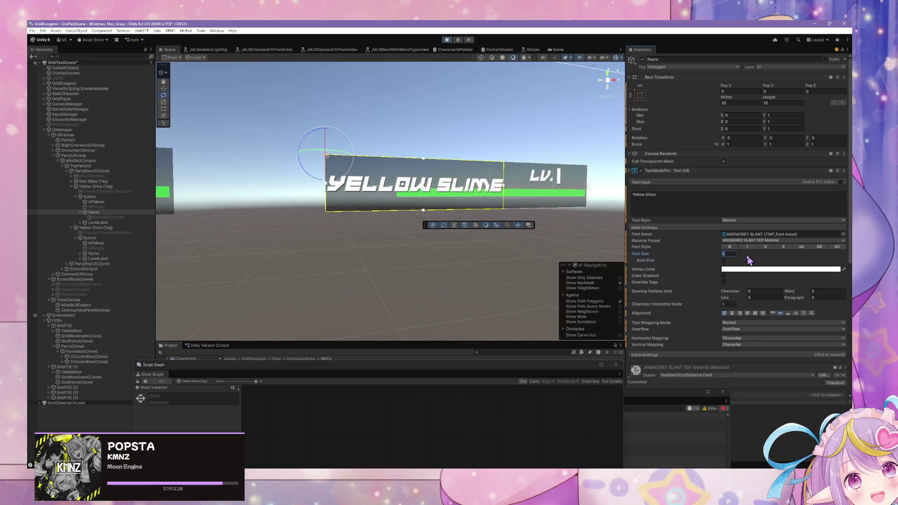
{"action": "type", "text": "8"}
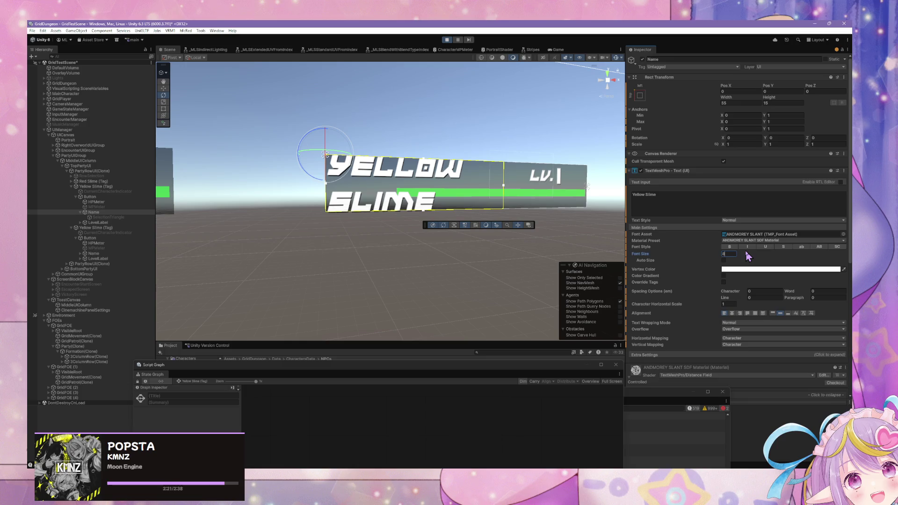
{"action": "key", "text": "BackSpace"}
{"action": "type", "text": "6"}
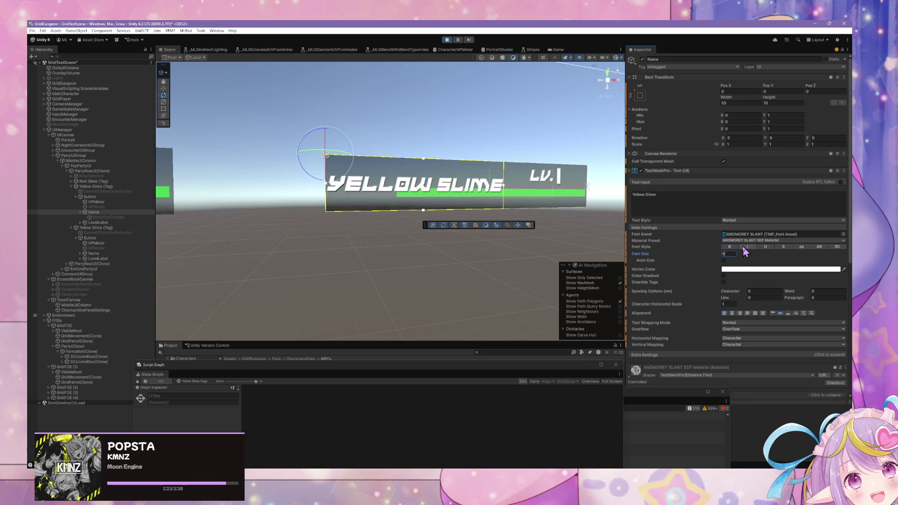
{"action": "key", "text": "BackSpace"}
{"action": "type", "text": "5.5"}
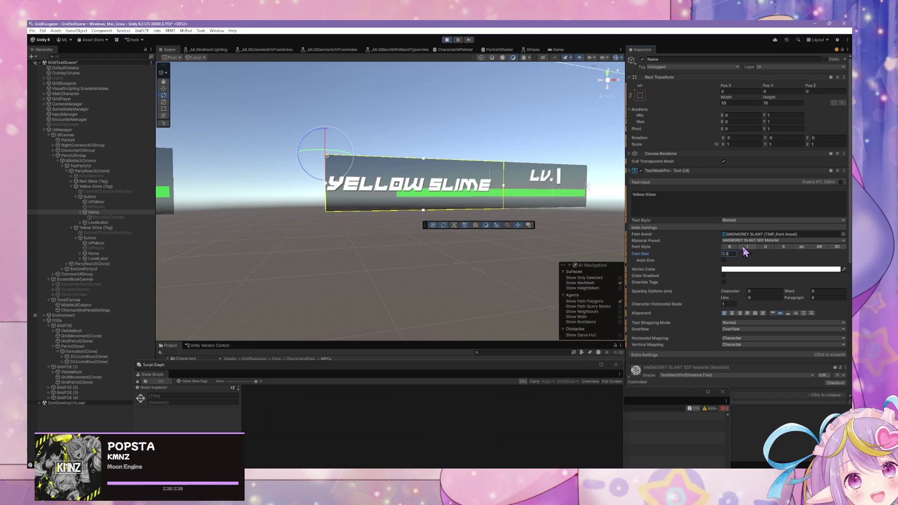
Copy the TextMeshPro component settings and stop Play mode
{"action": "left_click", "coordinate": [844, 171]}
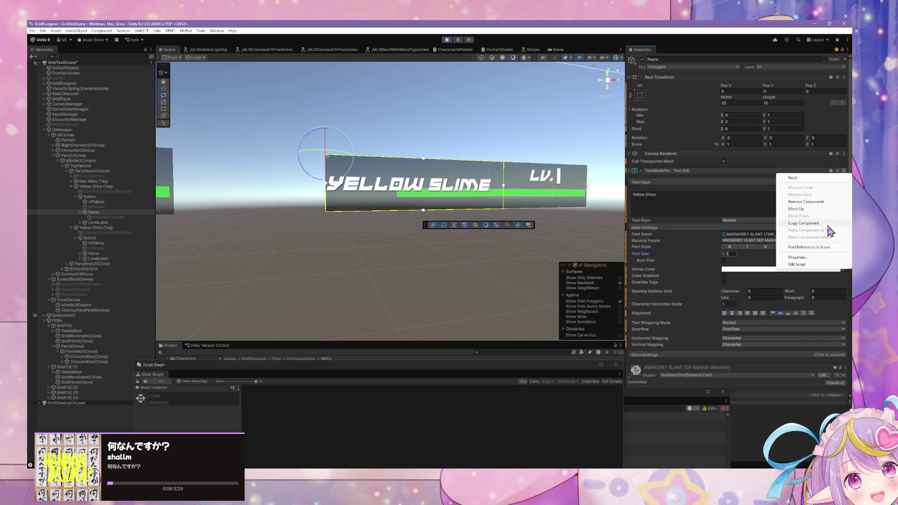
{"action": "key", "text": "Escape"}
{"action": "left_click", "coordinate": [446, 40]}
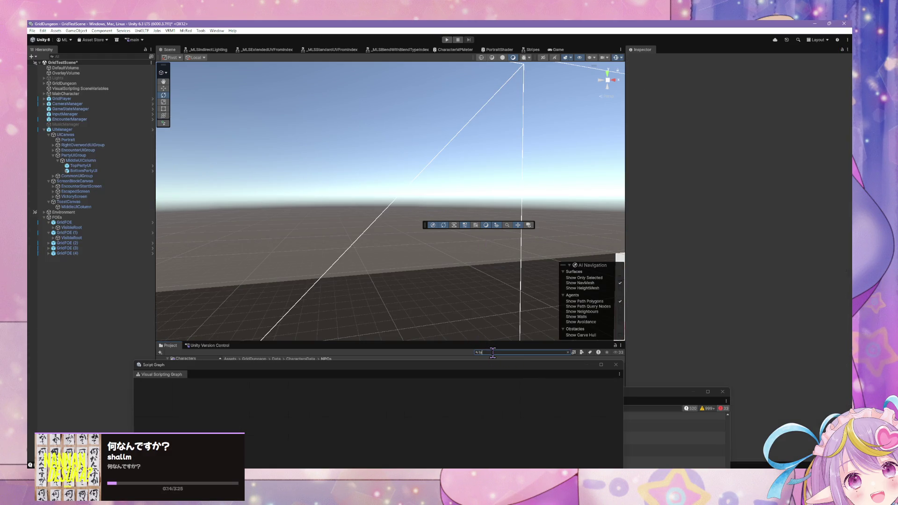
Find the CharacterTagUI prefab with a 'tag' Project search and open it in prefab mode
{"action": "type", "text": "g"}
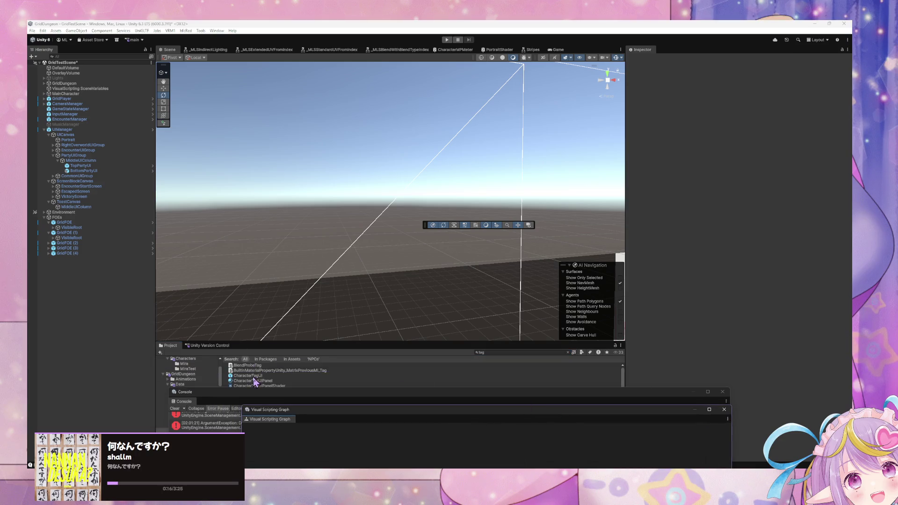
{"action": "left_click", "coordinate": [254, 377]}
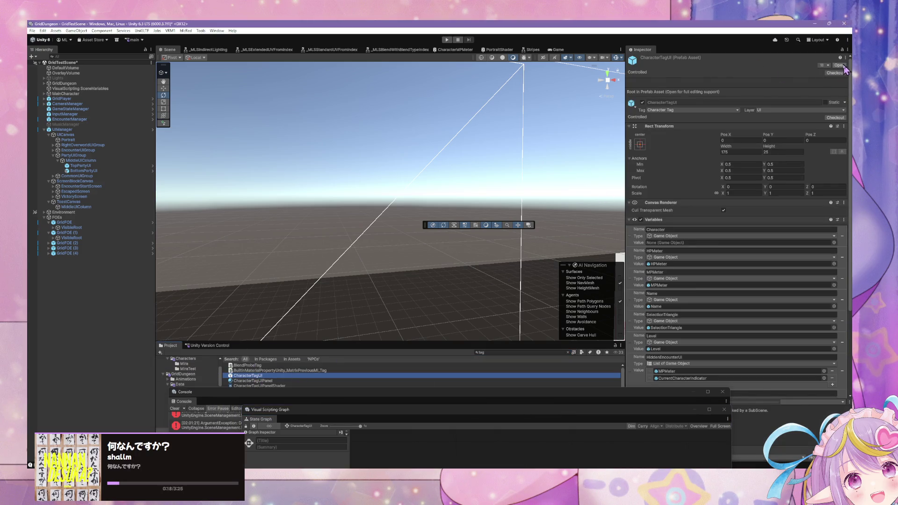
{"action": "left_click", "coordinate": [840, 65]}
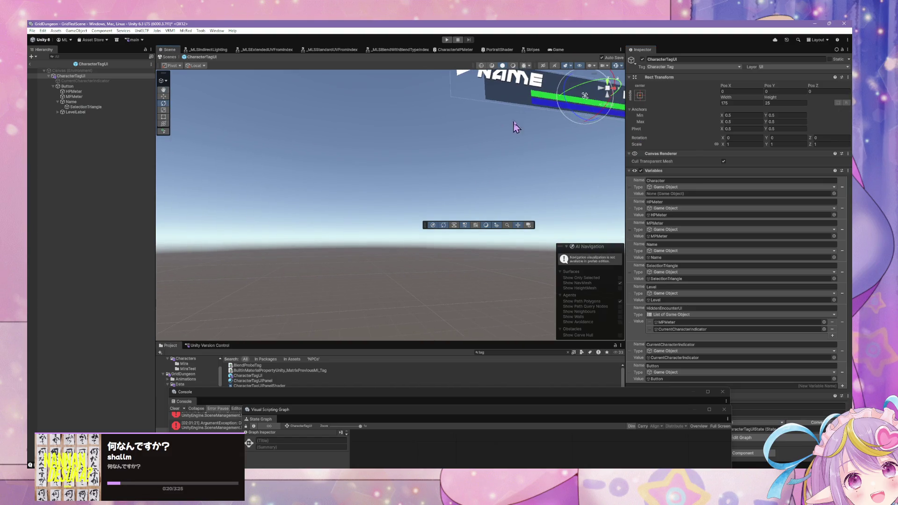
Paste the copied TextMeshPro values onto the prefab's Name text and retype it as 'name'
{"action": "left_click", "coordinate": [76, 102]}
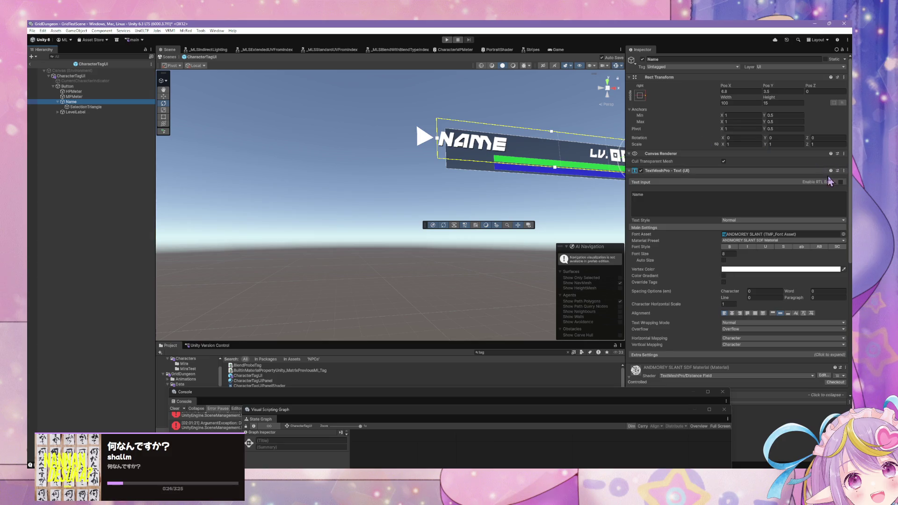
{"action": "left_click", "coordinate": [844, 170]}
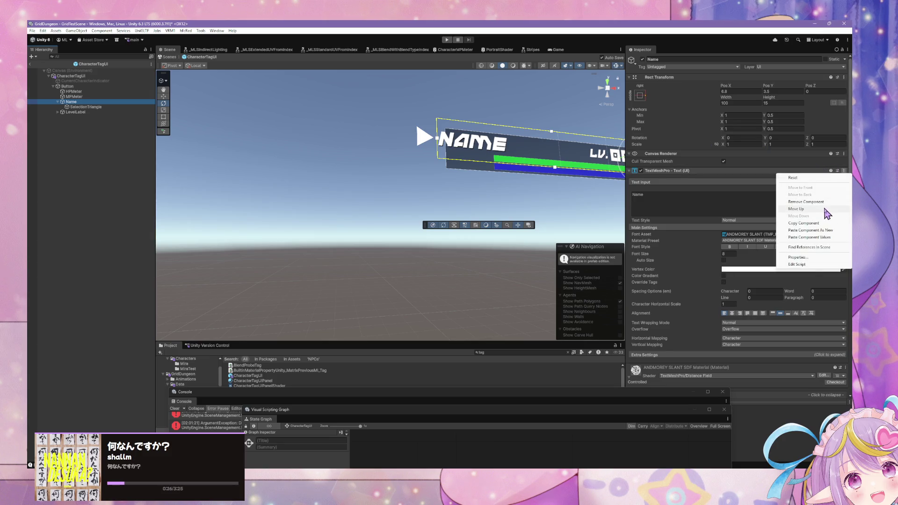
{"action": "left_click", "coordinate": [824, 237]}
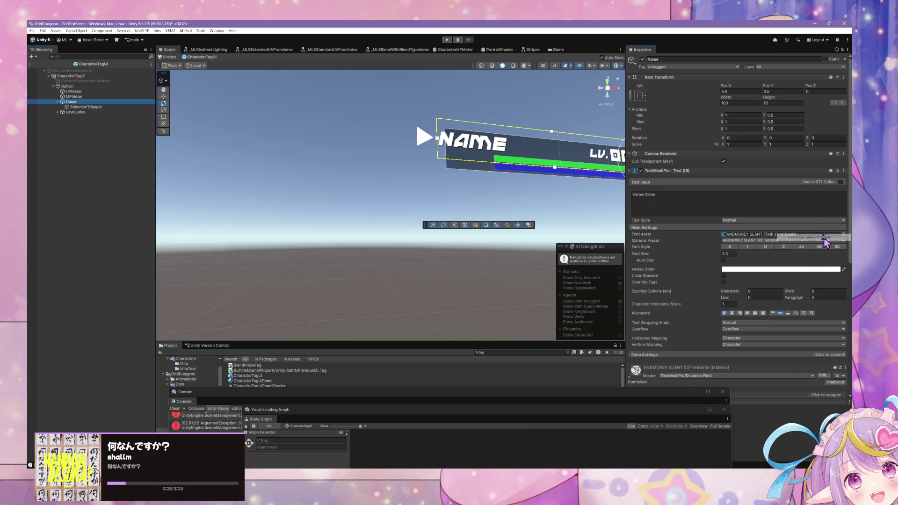
{"action": "left_click", "coordinate": [667, 202]}
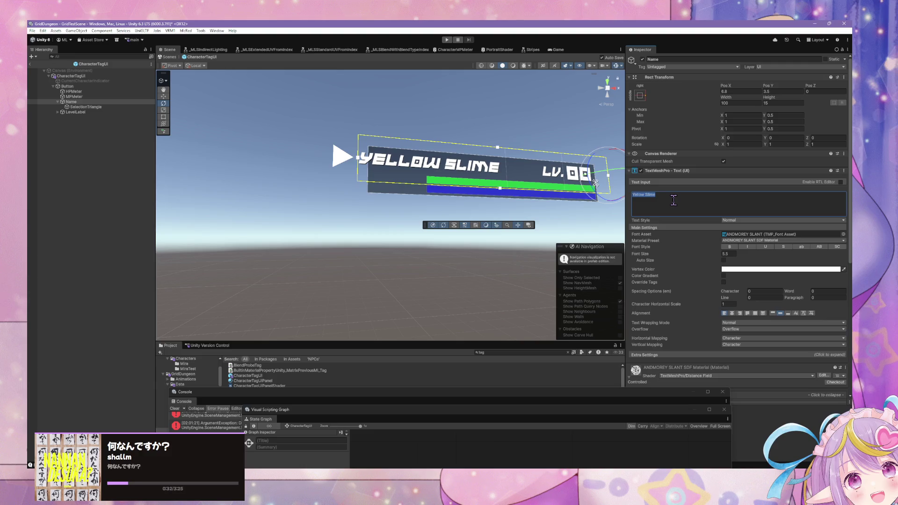
{"action": "type", "text": "name"}
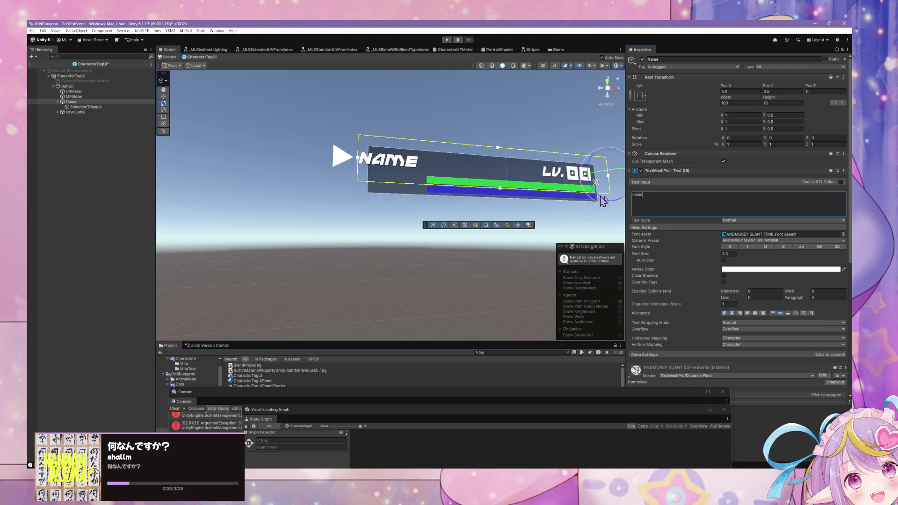
Anchor the prefab's Name text middle-left with Pos X 0 and width 55
{"action": "left_click", "coordinate": [742, 92]}
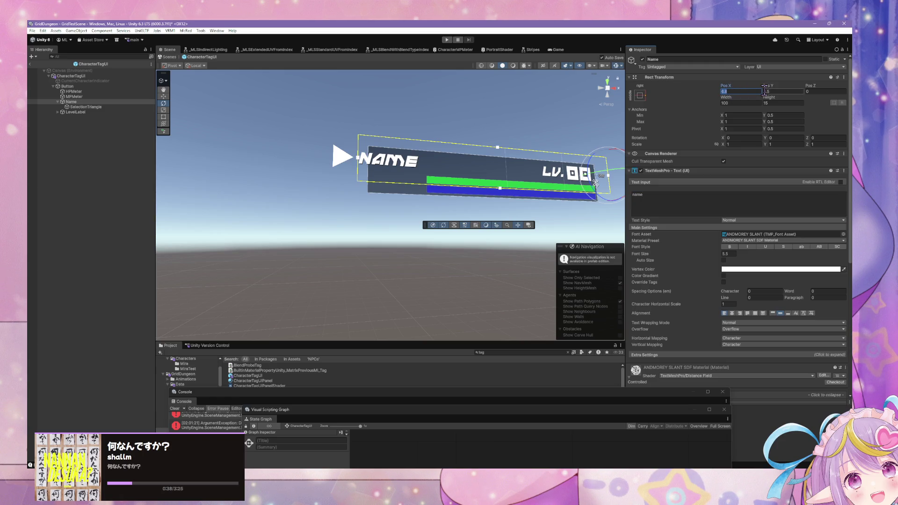
{"action": "type", "text": "0"}
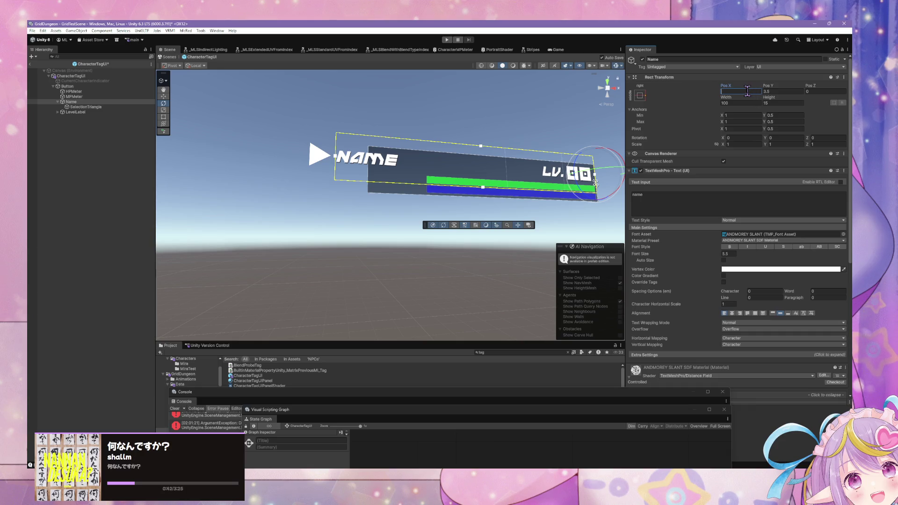
{"action": "left_click", "coordinate": [640, 95]}
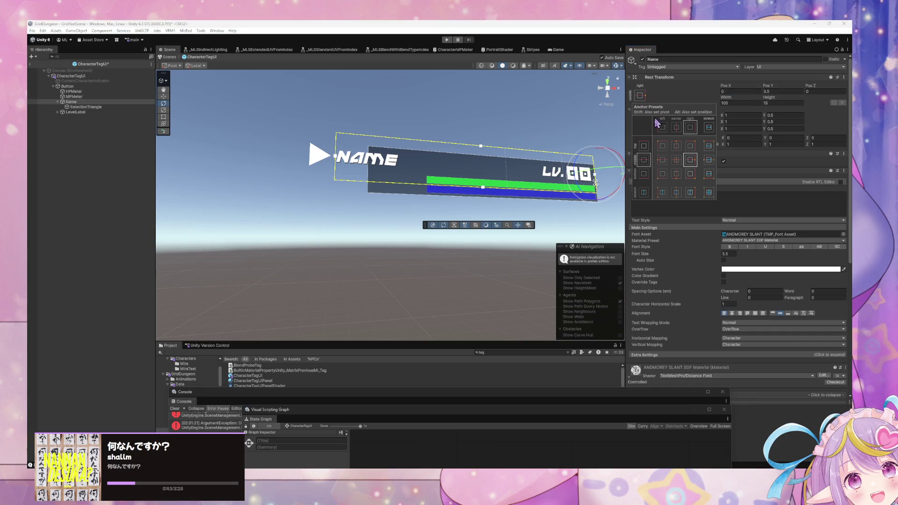
{"action": "left_click", "coordinate": [664, 160], "text": "shift"}
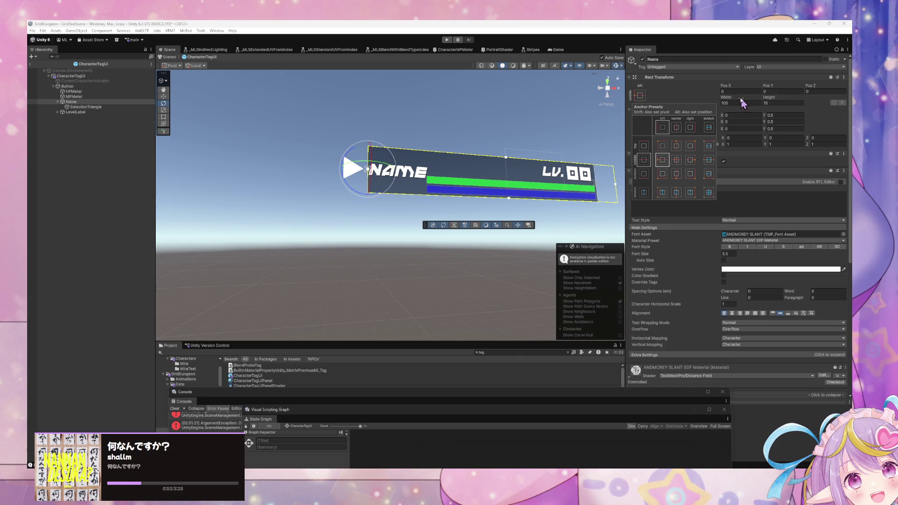
{"action": "left_click_drag", "start_coordinate": [728, 101], "coordinate": [156, 91]}
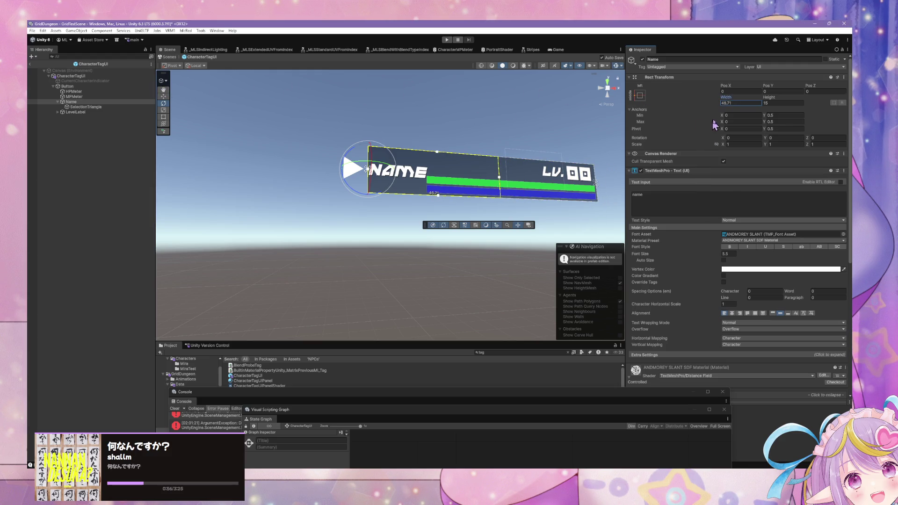
{"action": "type", "text": "55"}
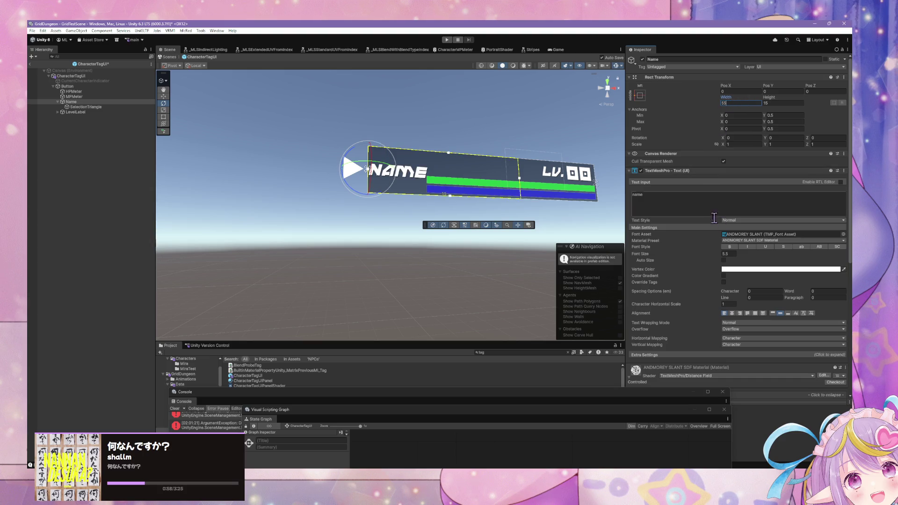
{"action": "key", "text": "Return"}
{"action": "left_click", "coordinate": [733, 254]}
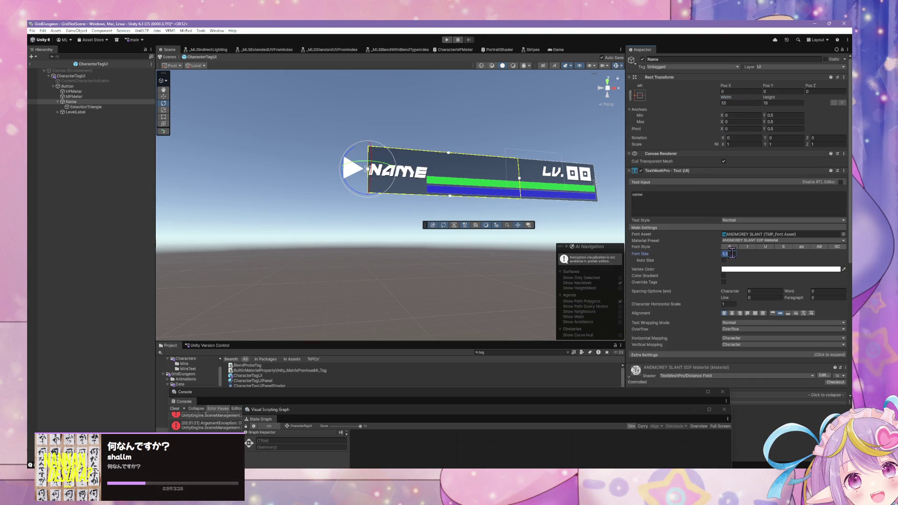
Try repeated 'test test test' strings in the Name text to check wrapping, then erase them
{"action": "left_click", "coordinate": [673, 201]}
{"action": "type", "text": "test"}
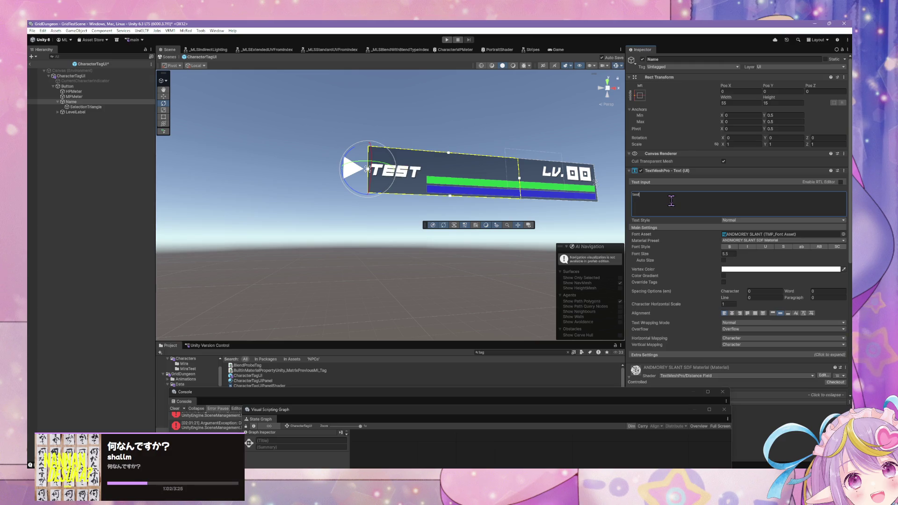
{"action": "type", "text": " test test test"}
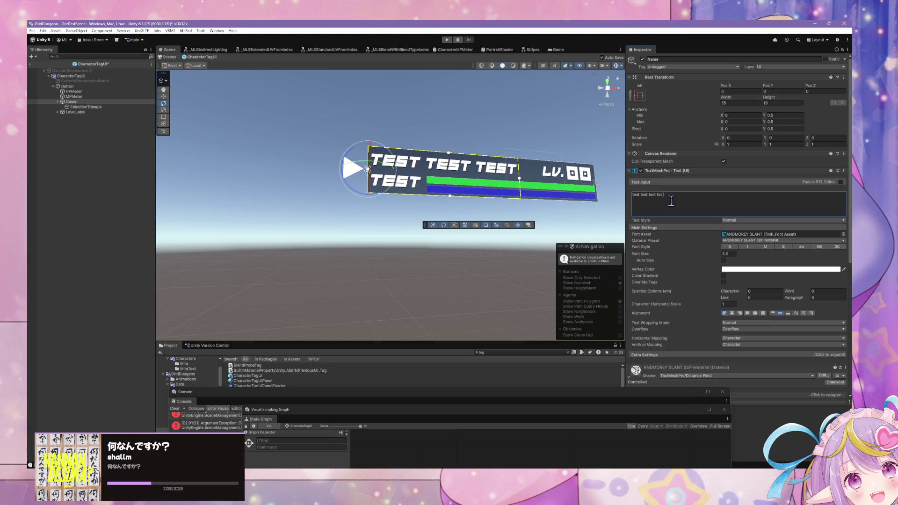
{"action": "key", "text": "BackSpace"}
{"action": "key", "text": "BackSpace"}
{"action": "key", "text": "BackSpace"}
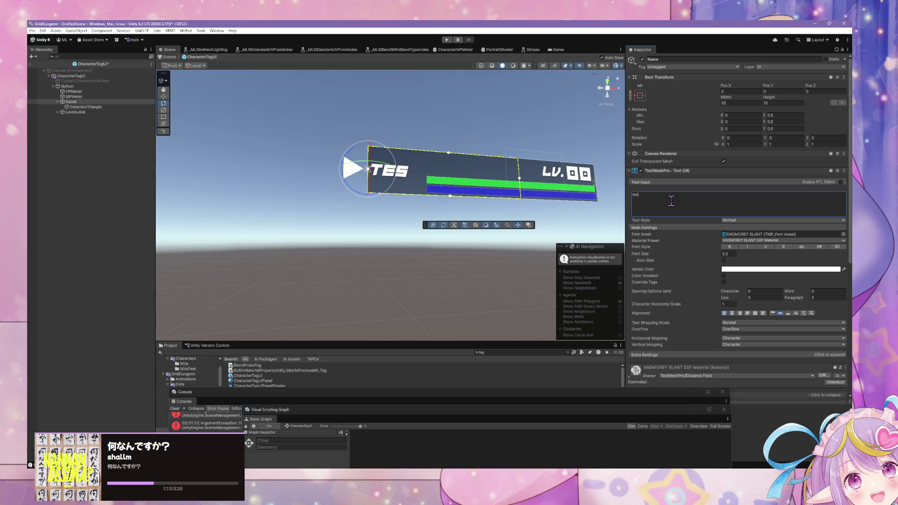
{"action": "type", "text": "test test te"}
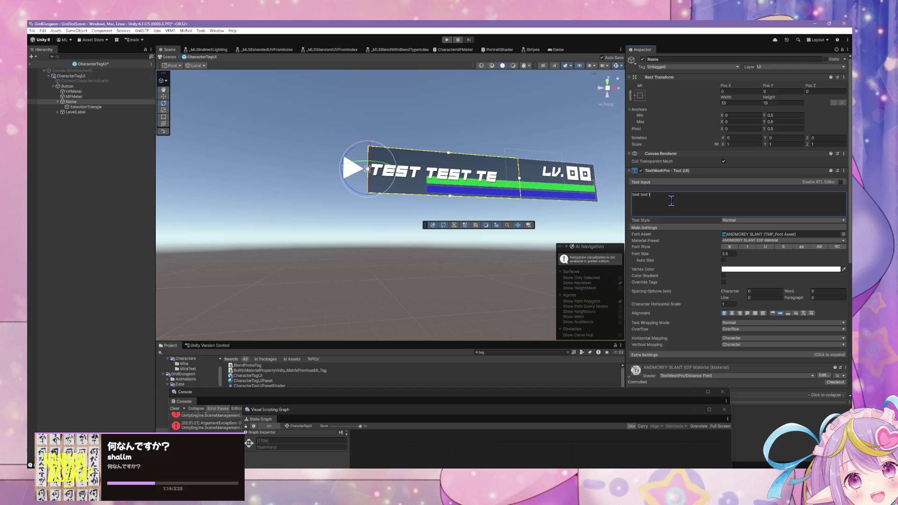
{"action": "type", "text": "st"}
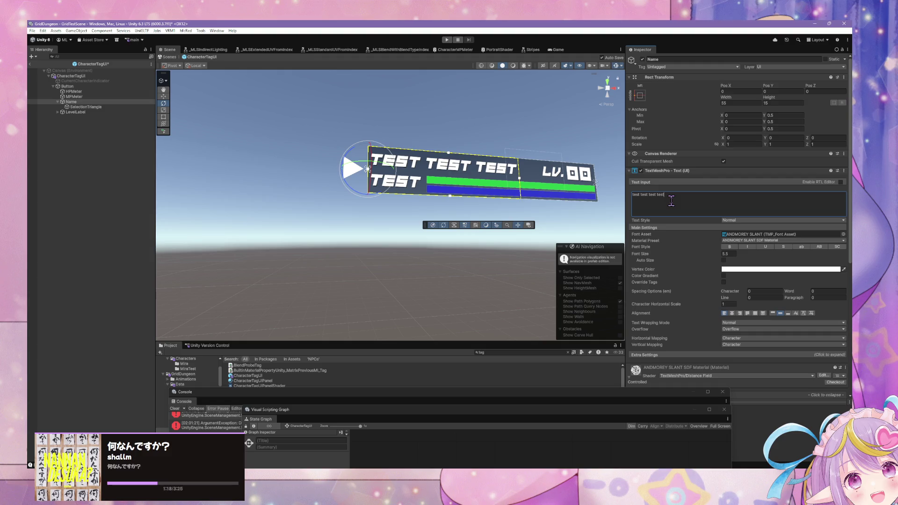
{"action": "type", "text": " test"}
{"action": "type", "text": " test tes"}
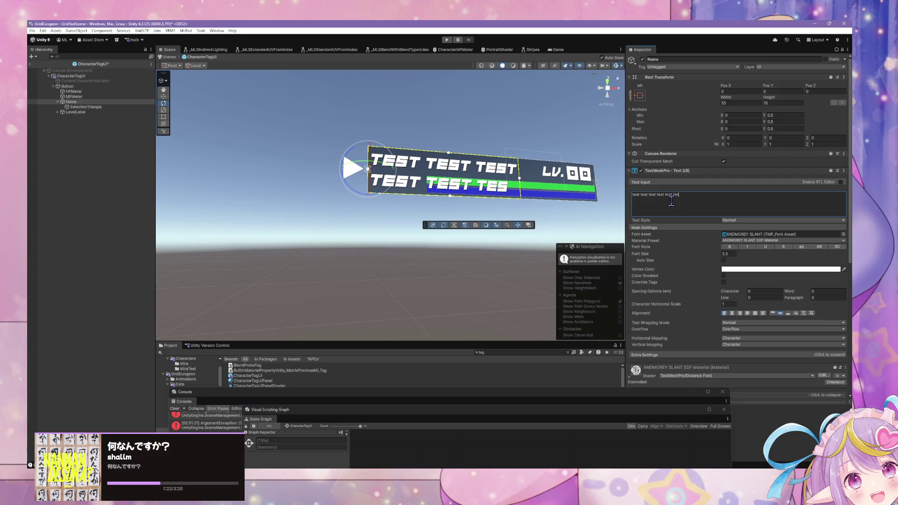
{"action": "key", "text": "BackSpace"}
{"action": "key", "text": "BackSpace"}
{"action": "key", "text": "BackSpace"}
{"action": "key", "text": "BackSpace"}
{"action": "key", "text": "BackSpace"}
{"action": "key", "text": "BackSpace"}
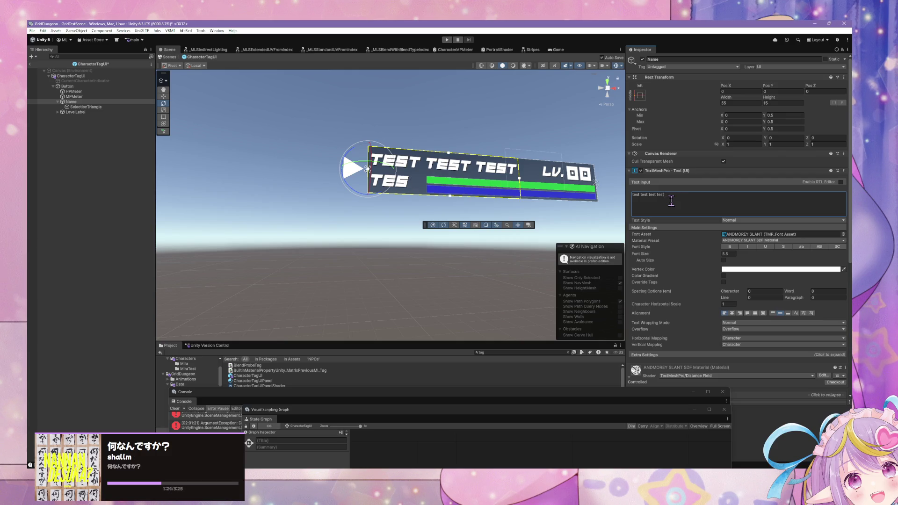
{"action": "key", "text": "BackSpace"}
{"action": "key", "text": "BackSpace"}
{"action": "key", "text": "BackSpace"}
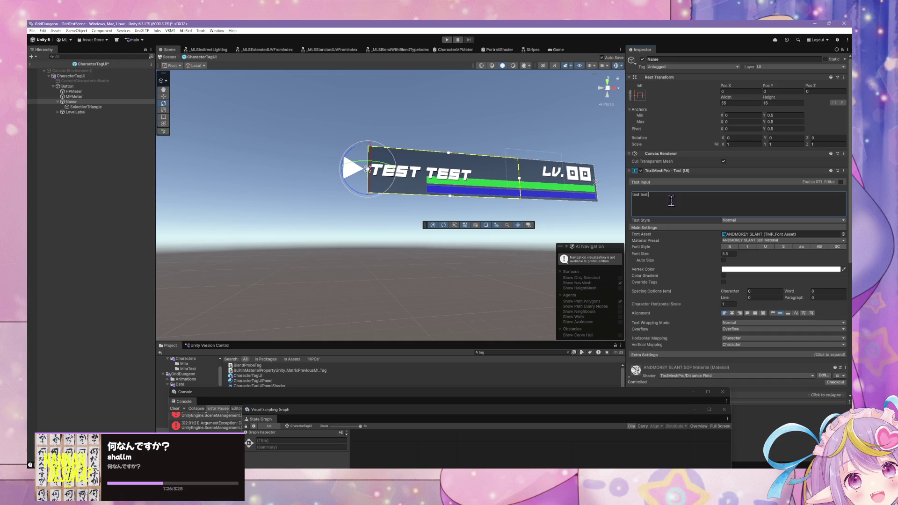
{"action": "key", "text": "BackSpace"}
{"action": "key", "text": "BackSpace"}
{"action": "key", "text": "BackSpace"}
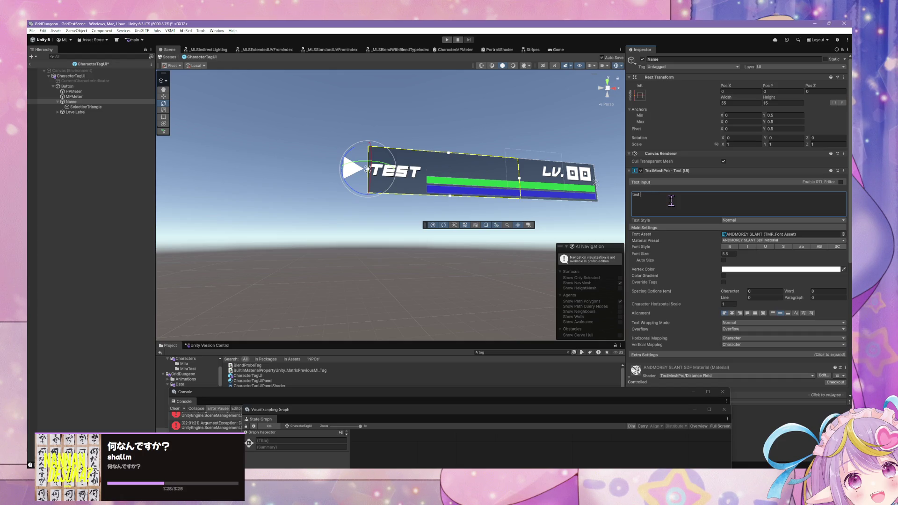
{"action": "type", "text": " test"}
{"action": "left_click", "coordinate": [698, 193]}
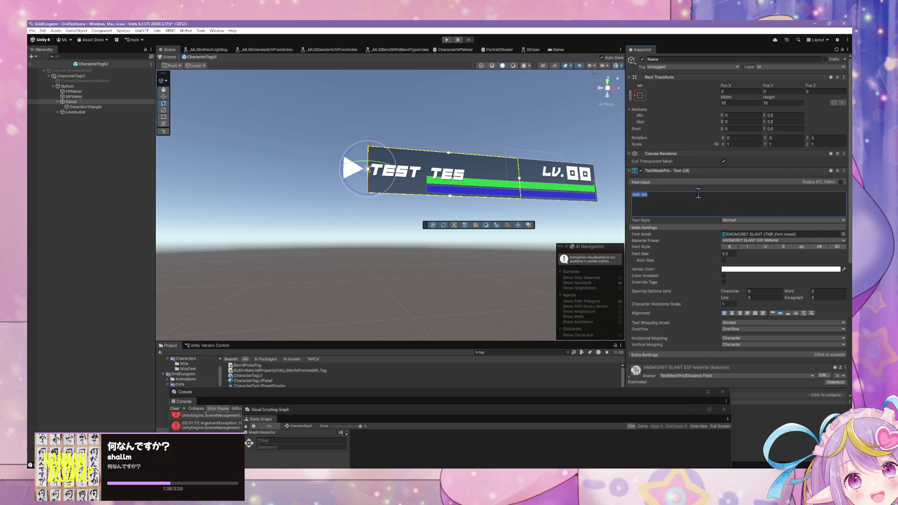
{"action": "key", "text": "BackSpace"}
{"action": "key", "text": "BackSpace"}
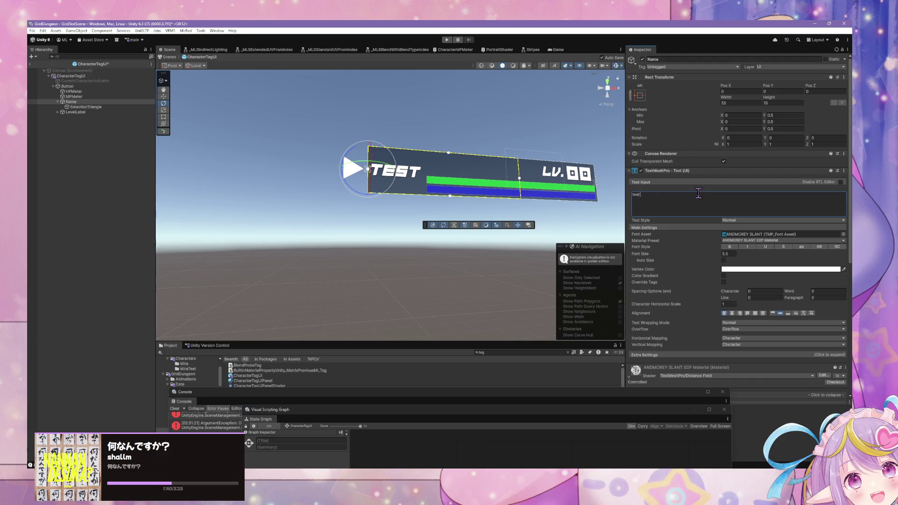
{"action": "type", "text": "test test"}
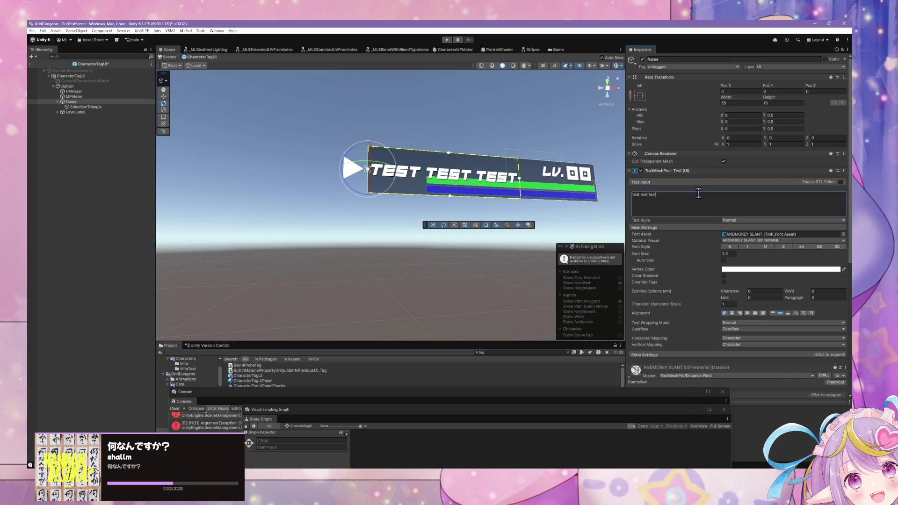
{"action": "type", "text": " tes"}
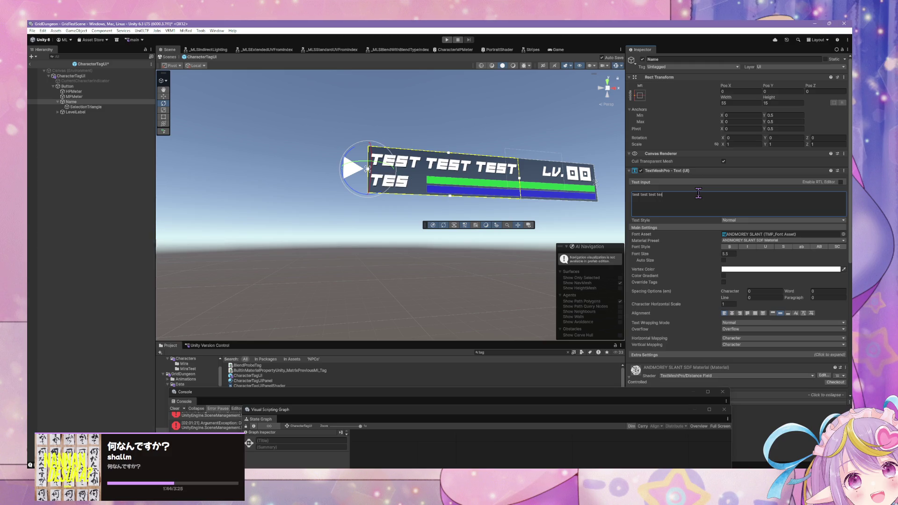
{"action": "key", "text": "BackSpace"}
{"action": "key", "text": "BackSpace"}
{"action": "key", "text": "BackSpace"}
Try long names like 'long long long long' in the label, then restore it to 'name'
{"action": "type", "text": "super"}
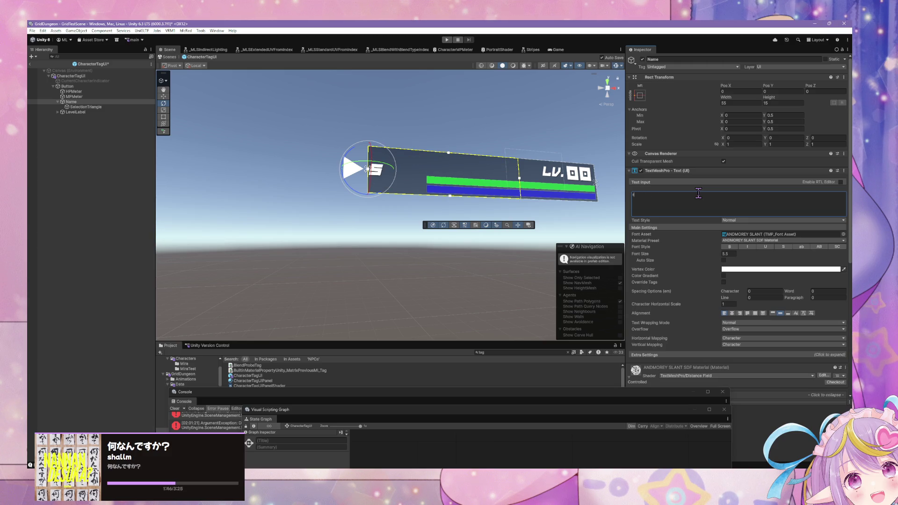
{"action": "type", "text": " long n"}
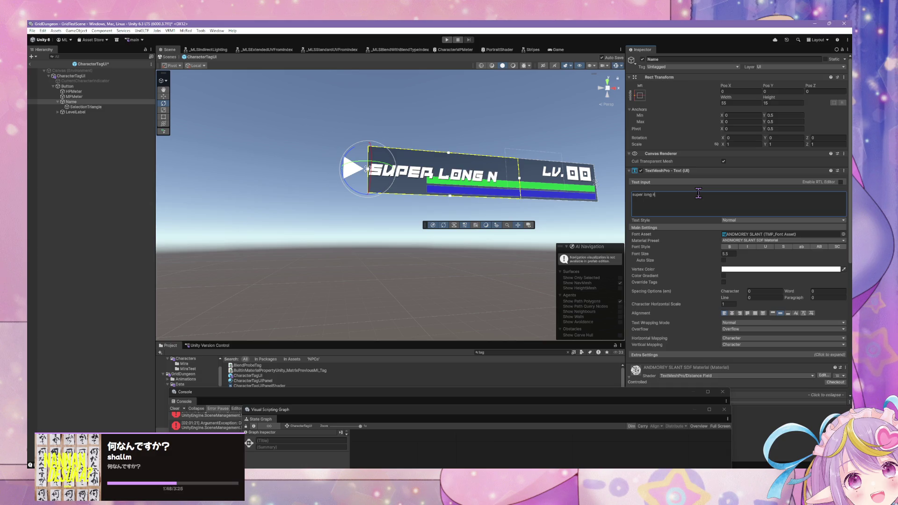
{"action": "type", "text": "ame"}
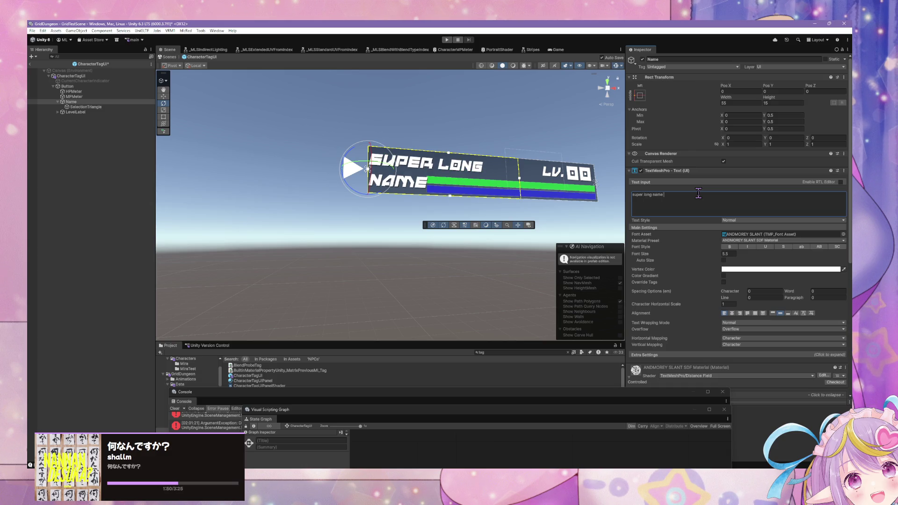
{"action": "type", "text": "i"}
{"action": "key", "text": "BackSpace"}
{"action": "key", "text": "BackSpace"}
{"action": "type", "text": "long name  long "}
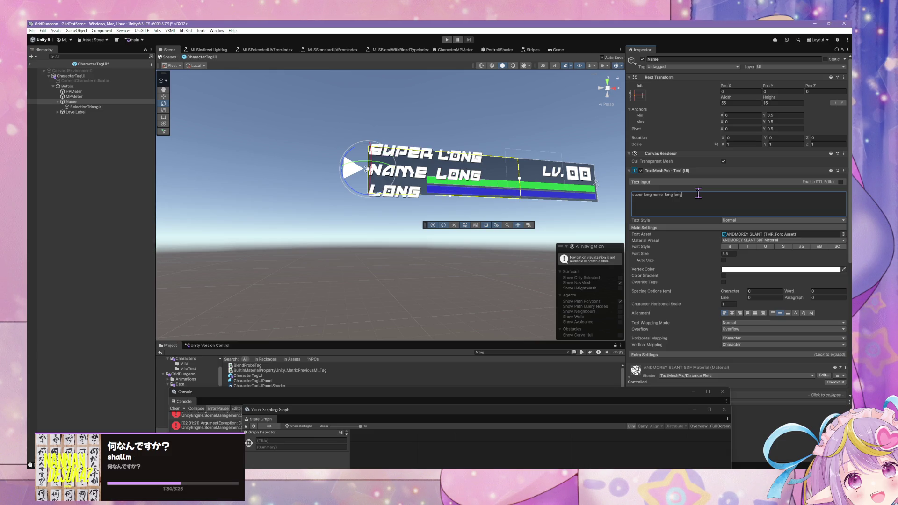
{"action": "type", "text": "long"}
{"action": "key", "text": "BackSpace"}
{"action": "key", "text": "BackSpace"}
{"action": "key", "text": "BackSpace"}
{"action": "key", "text": "BackSpace"}
{"action": "key", "text": "BackSpace"}
{"action": "key", "text": "BackSpace"}
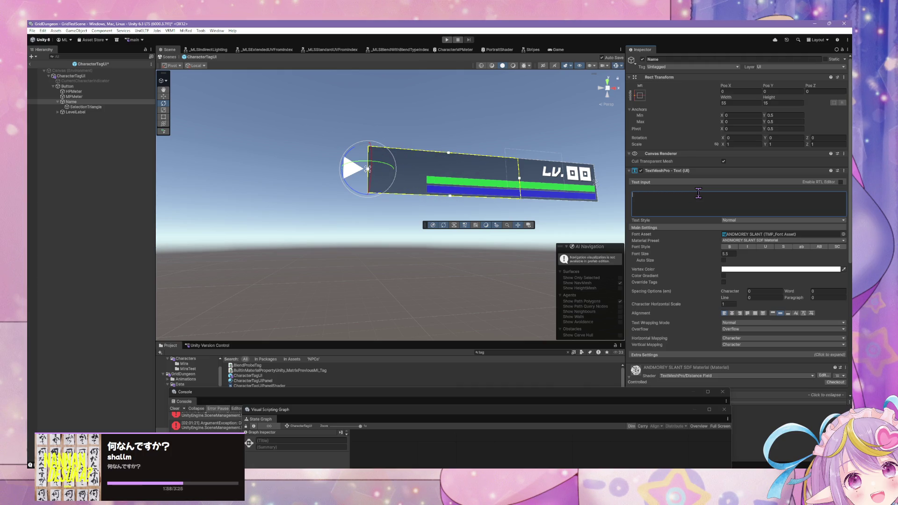
{"action": "type", "text": "long long lon"}
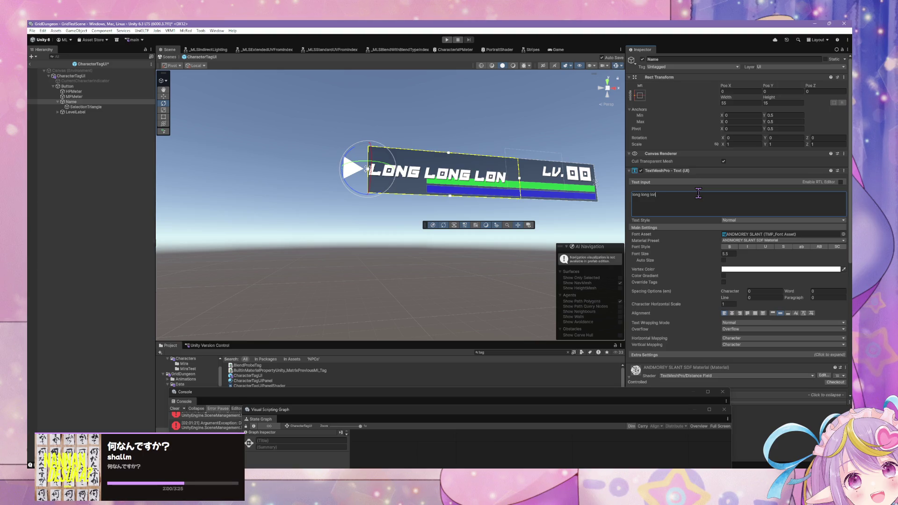
{"action": "type", "text": "g long long long"}
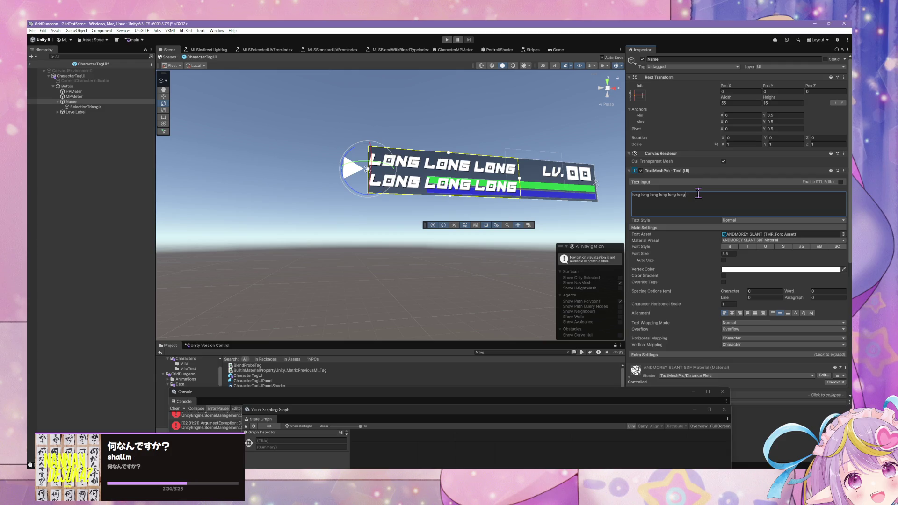
{"action": "key", "text": "BackSpace"}
{"action": "key", "text": "BackSpace"}
{"action": "key", "text": "BackSpace"}
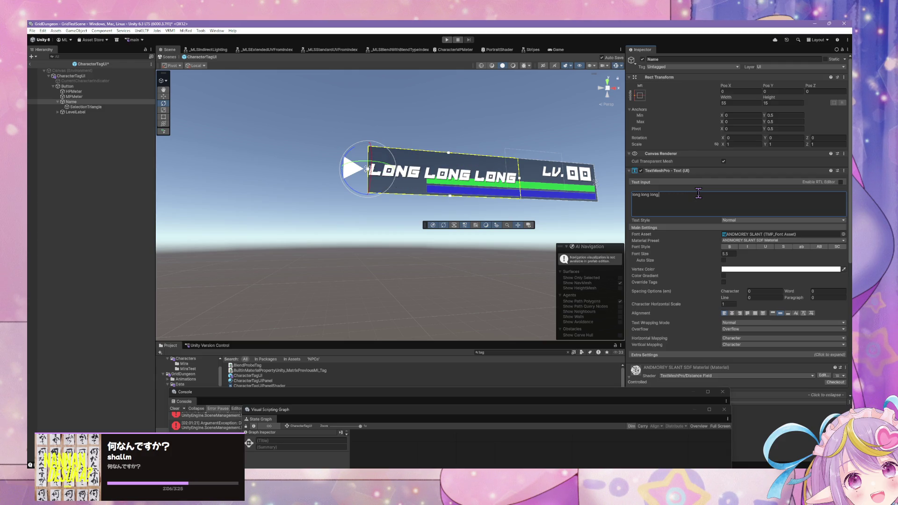
{"action": "type", "text": "long long "}
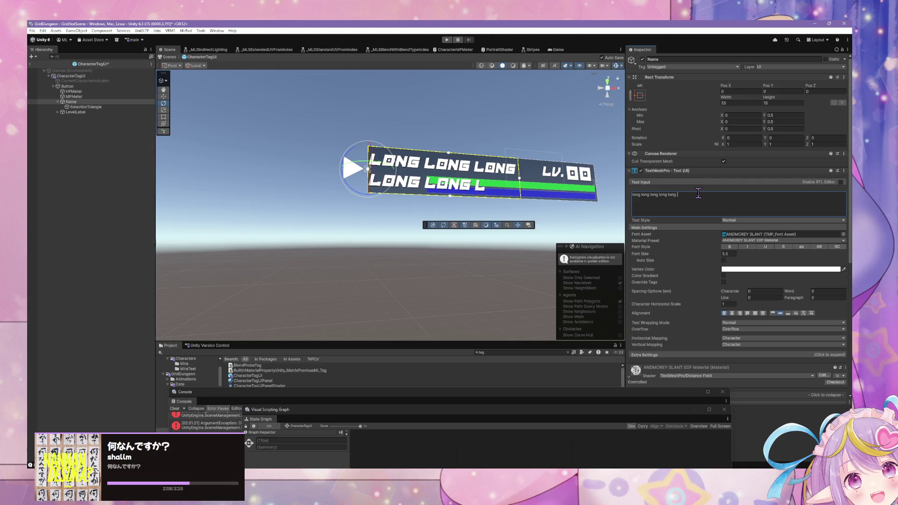
{"action": "type", "text": "long long"}
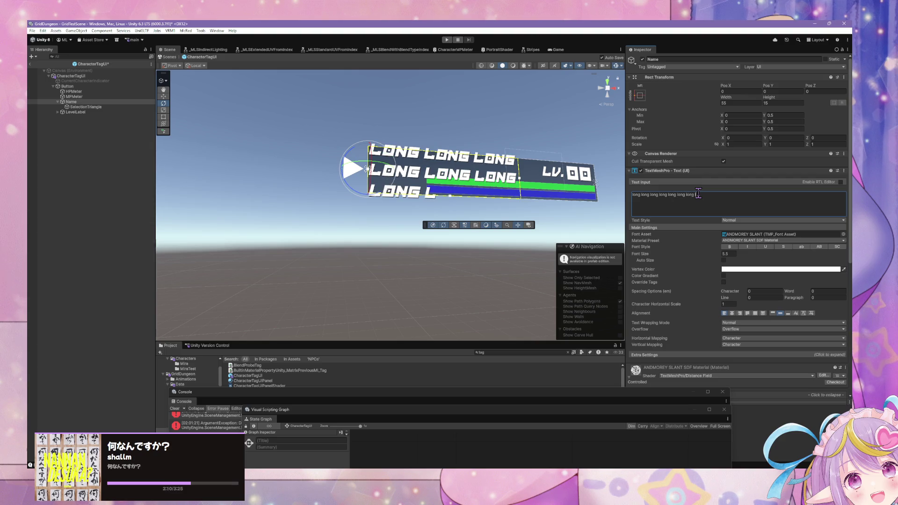
{"action": "type", "text": "ongo"}
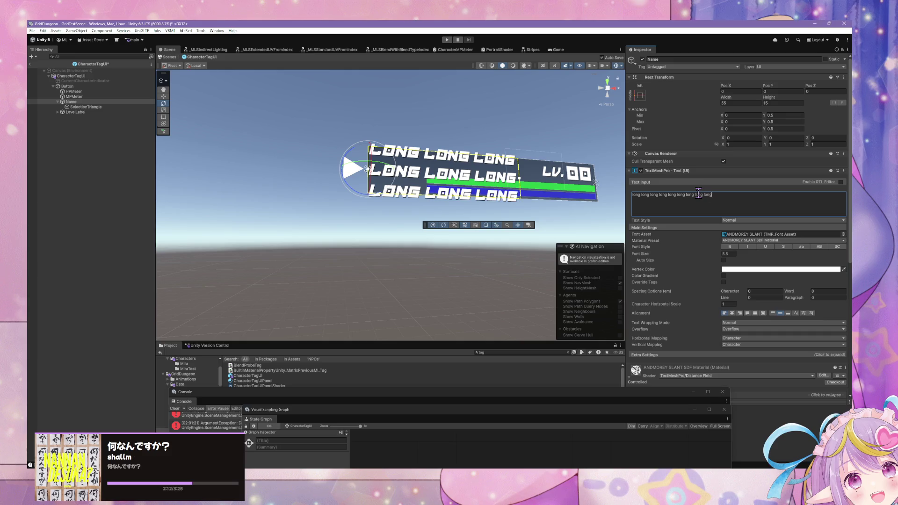
{"action": "key", "text": "BackSpace"}
{"action": "key", "text": "BackSpace"}
{"action": "key", "text": "BackSpace"}
{"action": "key", "text": "BackSpace"}
{"action": "key", "text": "BackSpace"}
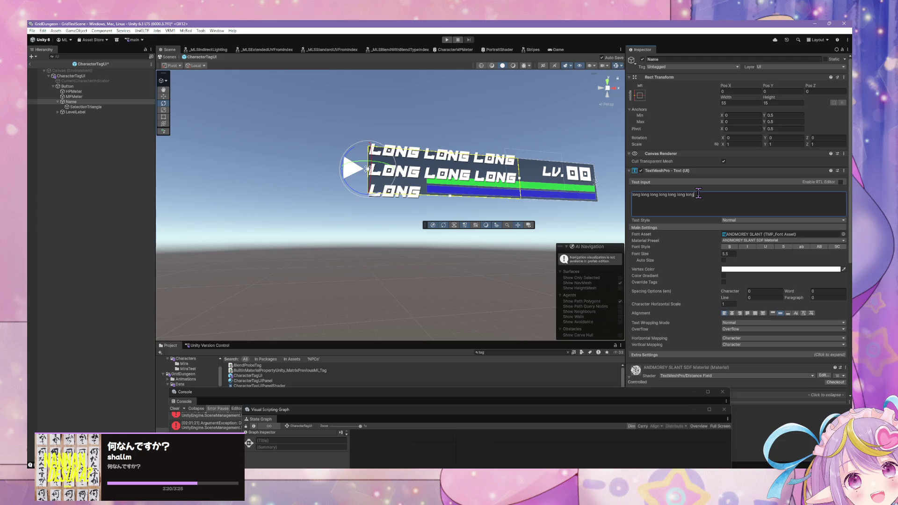
{"action": "key", "text": "BackSpace"}
{"action": "key", "text": "BackSpace"}
{"action": "key", "text": "BackSpace"}
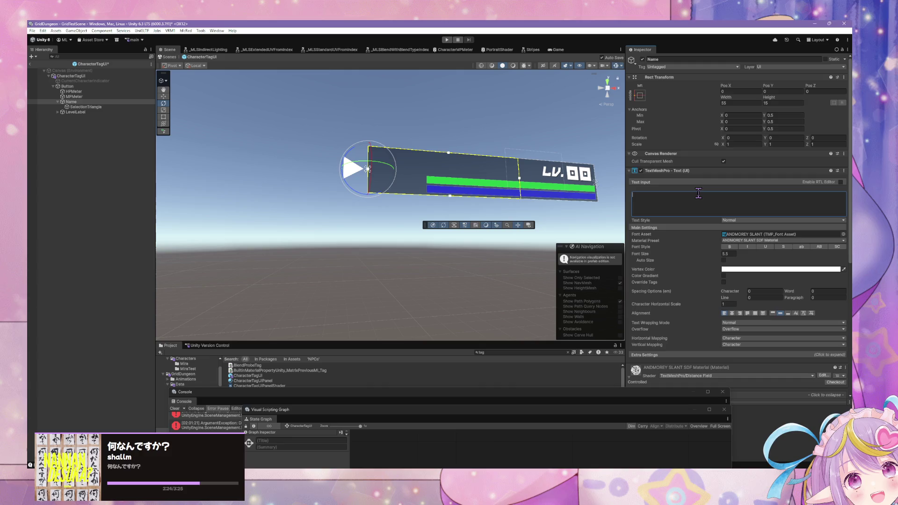
{"action": "type", "text": "name"}
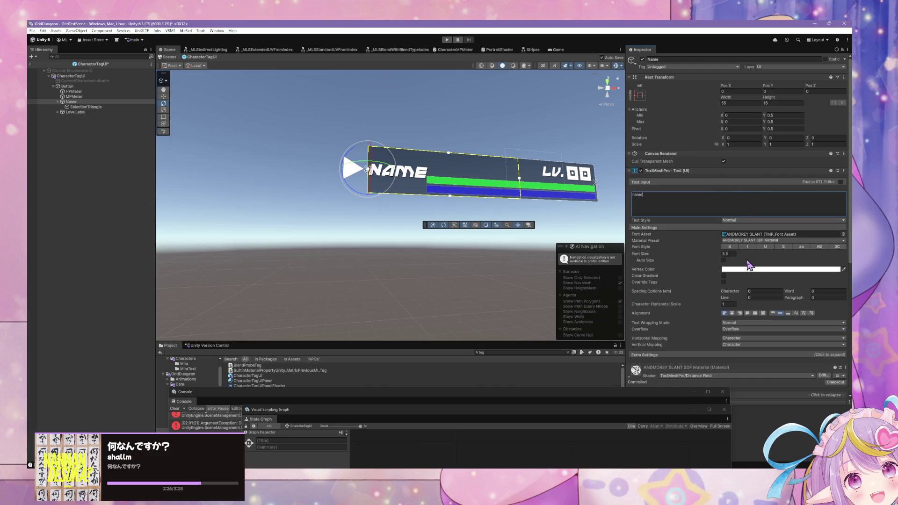
Enable Auto Size on the Name text with a maximum size of 5.5
{"action": "left_click", "coordinate": [724, 260]}
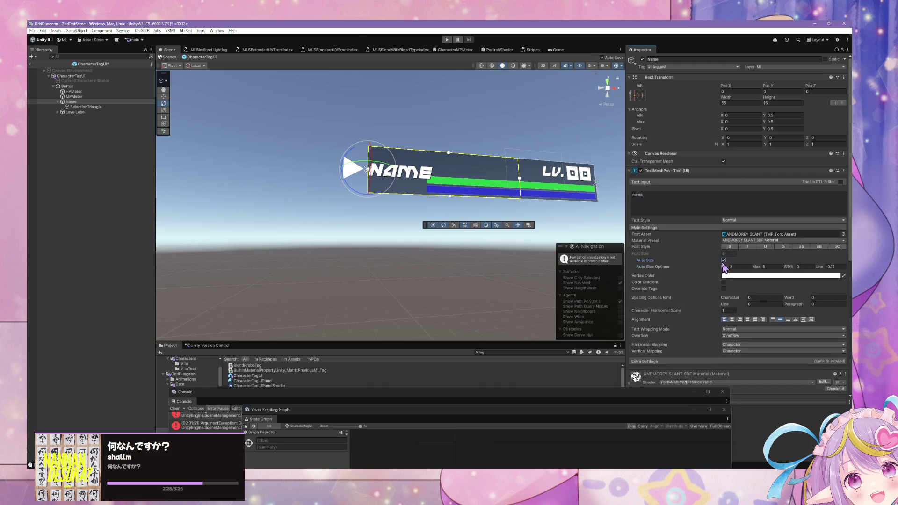
{"action": "left_click", "coordinate": [843, 267]}
{"action": "left_click", "coordinate": [769, 267]}
{"action": "type", "text": "5.5"}
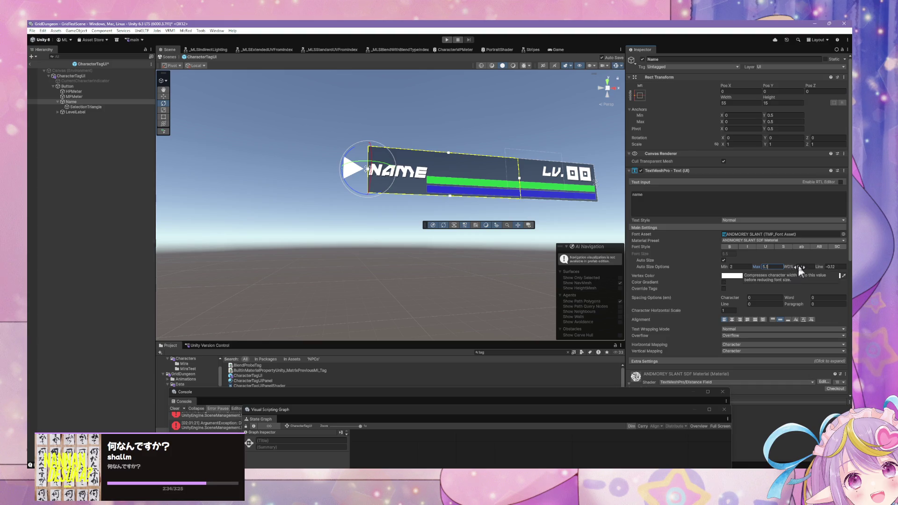
Replace the label with a long test name, trimmed to 'super ultra mega omega f'
{"action": "left_click", "coordinate": [657, 194]}
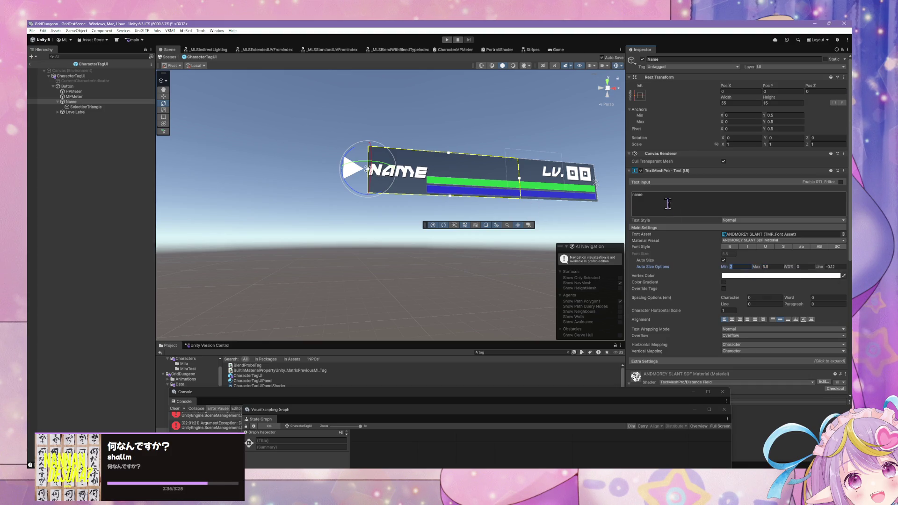
{"action": "type", "text": "long long"}
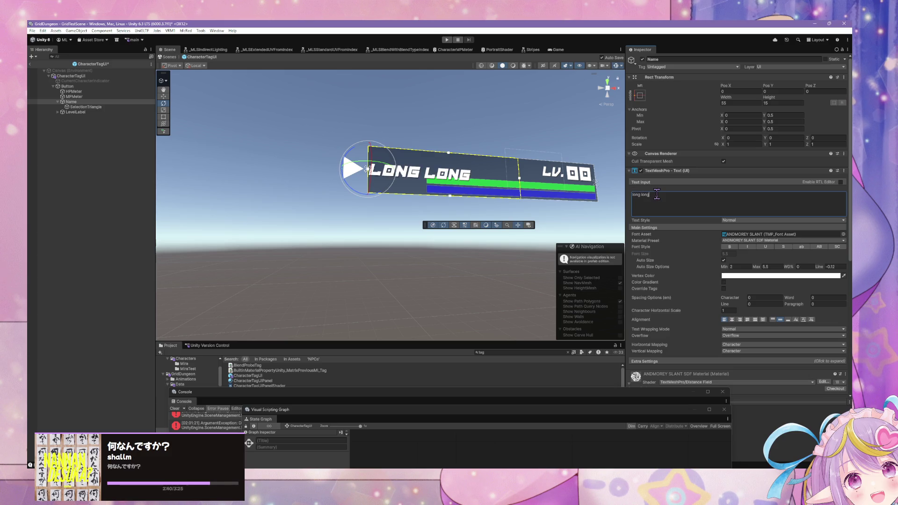
{"action": "type", "text": "l long longl"}
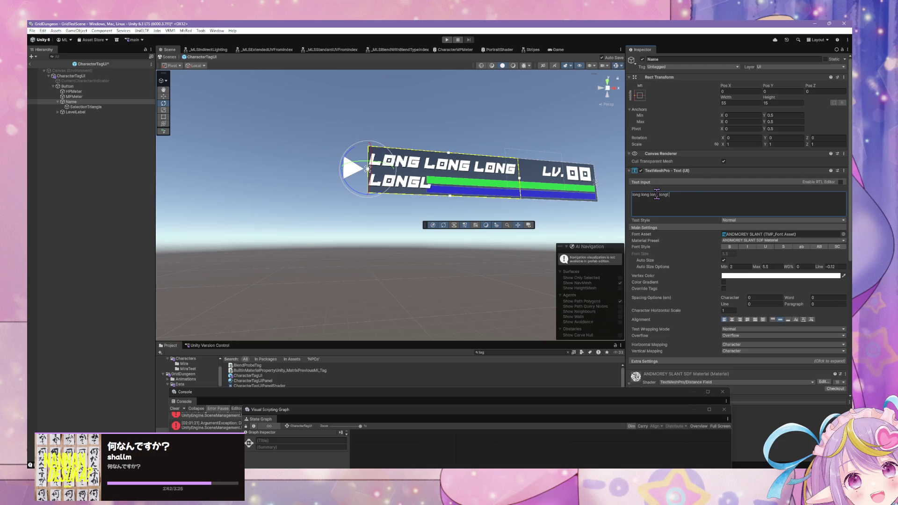
{"action": "type", "text": " longsgas"}
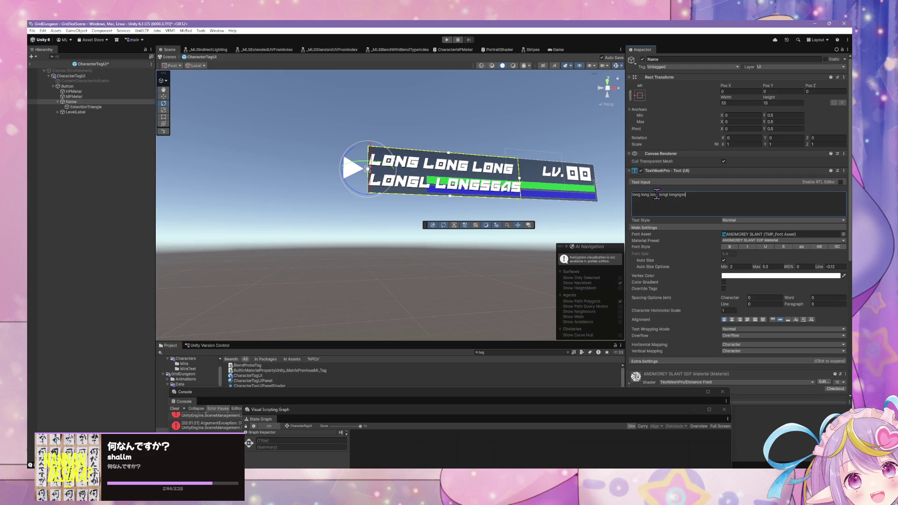
{"action": "type", "text": "gasgasdfsdfsdfsdfs"}
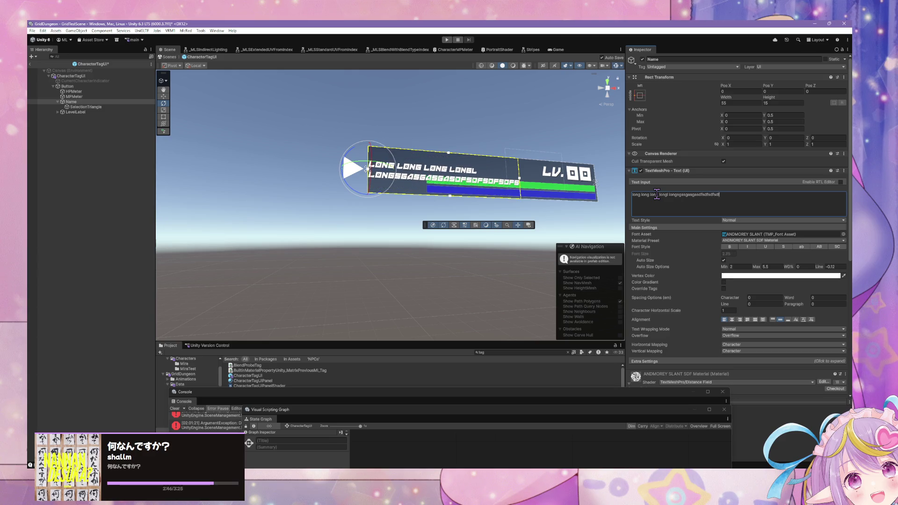
{"action": "key", "text": "BackSpace"}
{"action": "key", "text": "BackSpace"}
{"action": "key", "text": "BackSpace"}
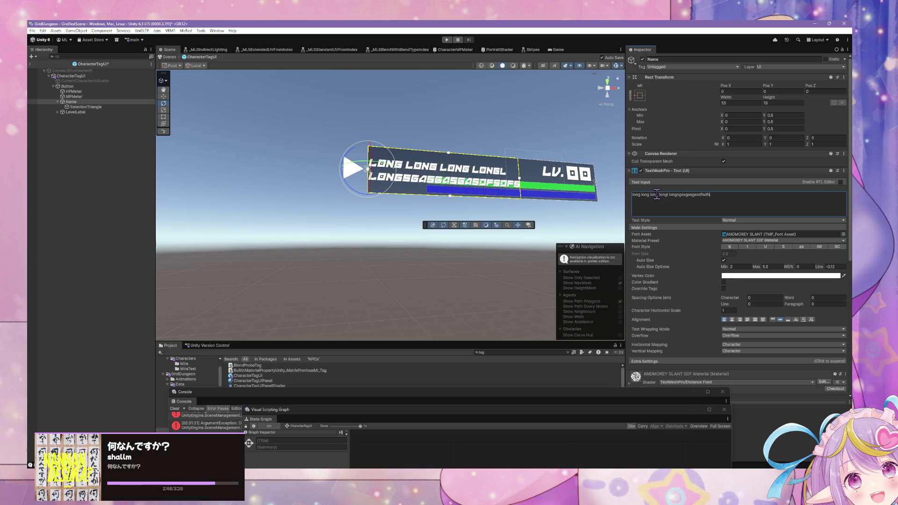
{"action": "key", "text": "BackSpace"}
{"action": "key", "text": "BackSpace"}
{"action": "key", "text": "BackSpace"}
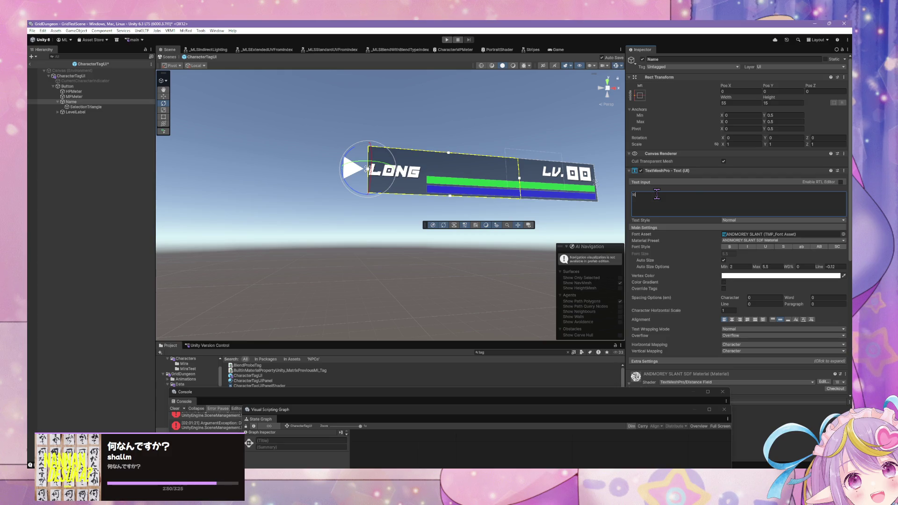
{"action": "type", "text": "super a"}
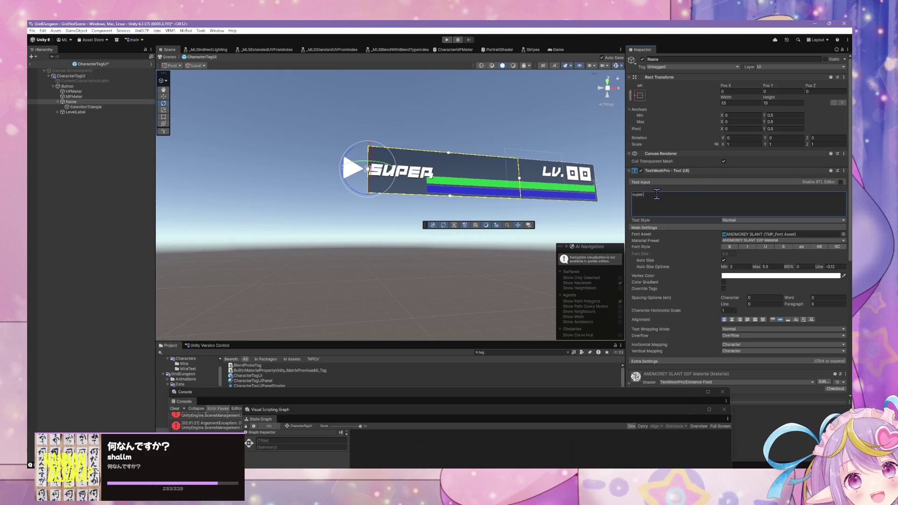
{"action": "key", "text": "BackSpace"}
{"action": "type", "text": "ule"}
{"action": "key", "text": "BackSpace"}
{"action": "type", "text": "tra mega"}
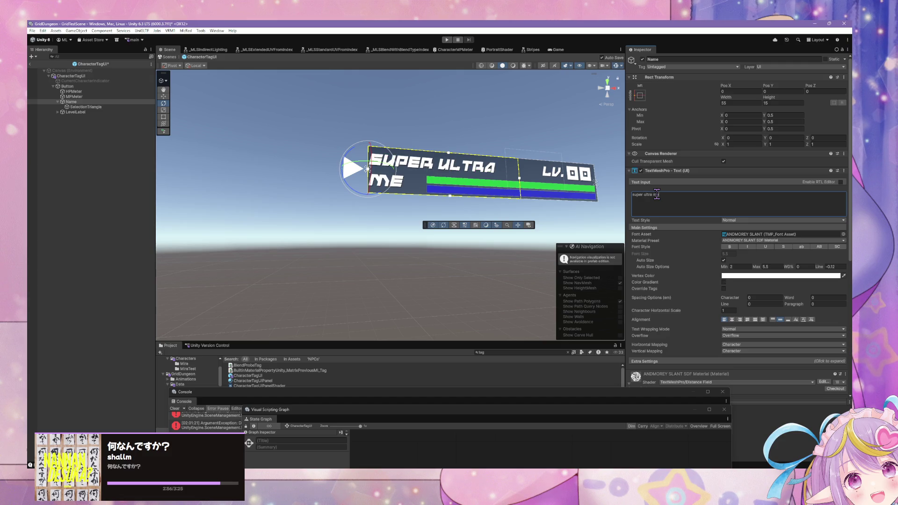
{"action": "type", "text": " ome"}
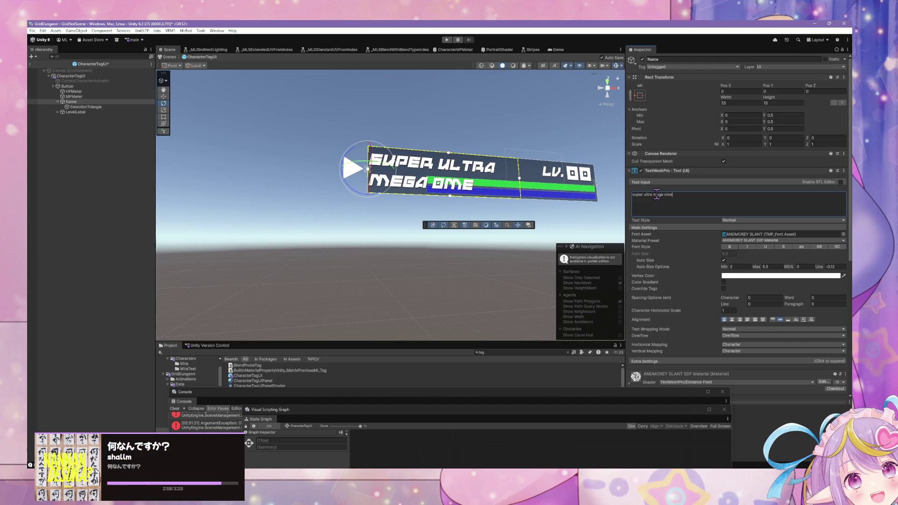
{"action": "type", "text": "g fina"}
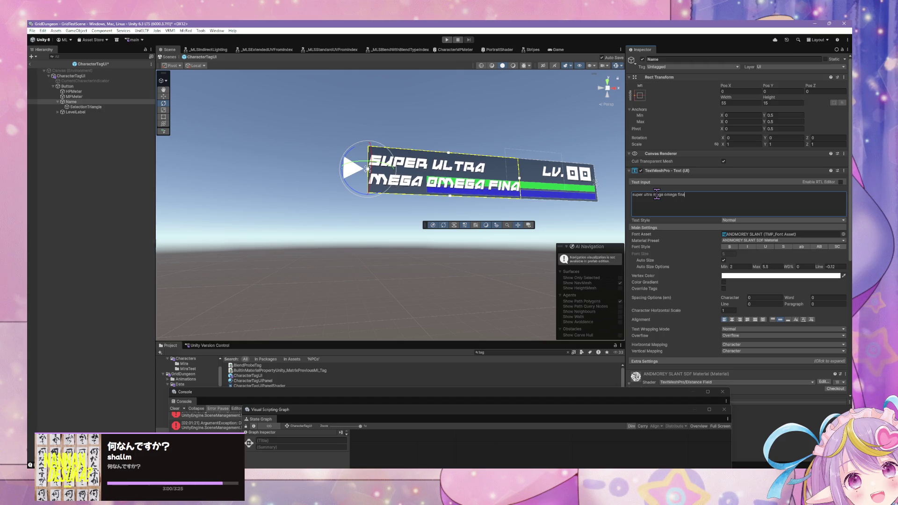
{"action": "type", "text": "l ul"}
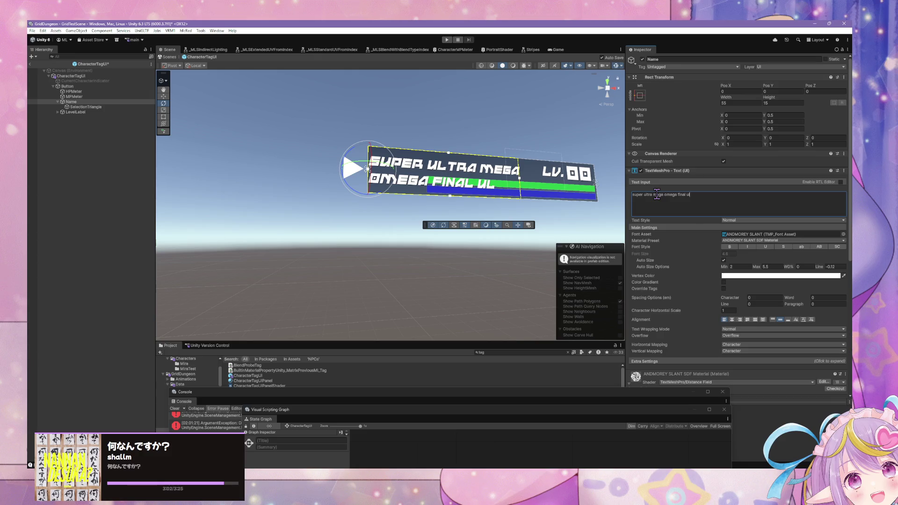
{"action": "type", "text": "timate"}
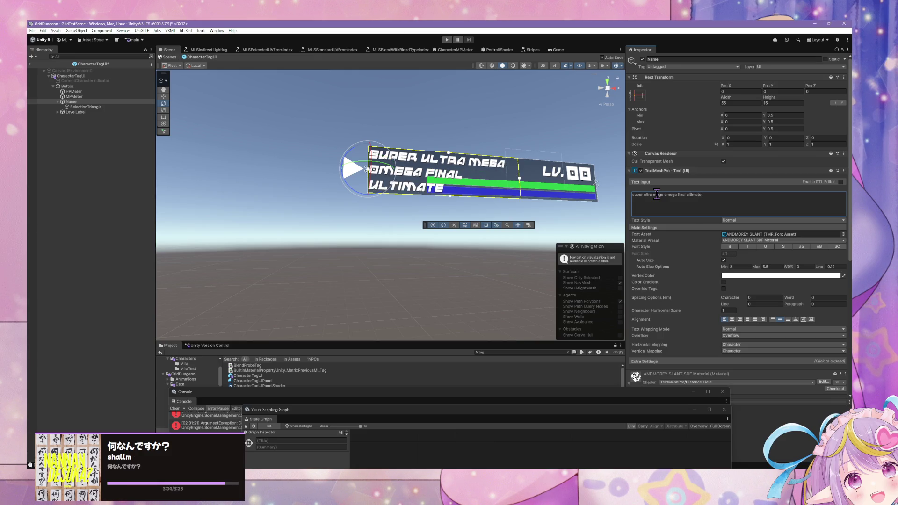
{"action": "type", "text": "box"}
{"action": "type", "text": "ss namne"}
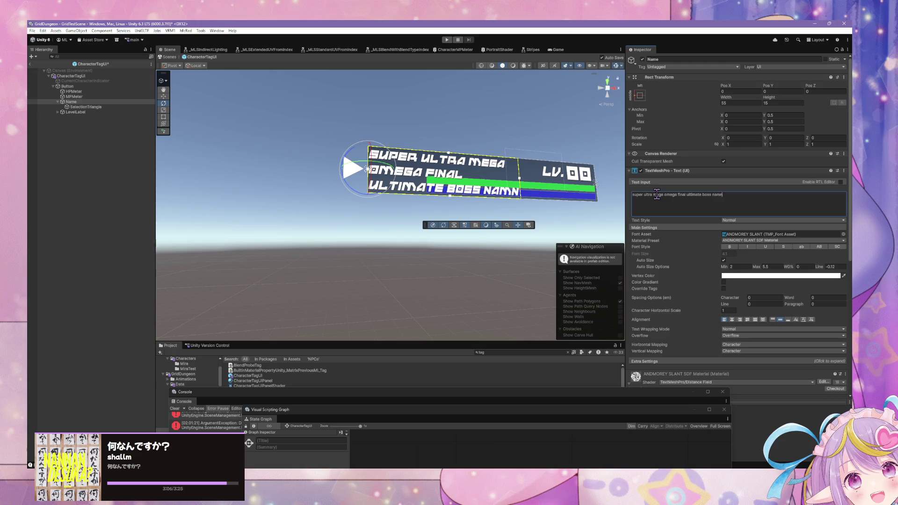
{"action": "key", "text": "BackSpace"}
{"action": "key", "text": "BackSpace"}
{"action": "key", "text": "BackSpace"}
{"action": "key", "text": "BackSpace"}
{"action": "key", "text": "BackSpace"}
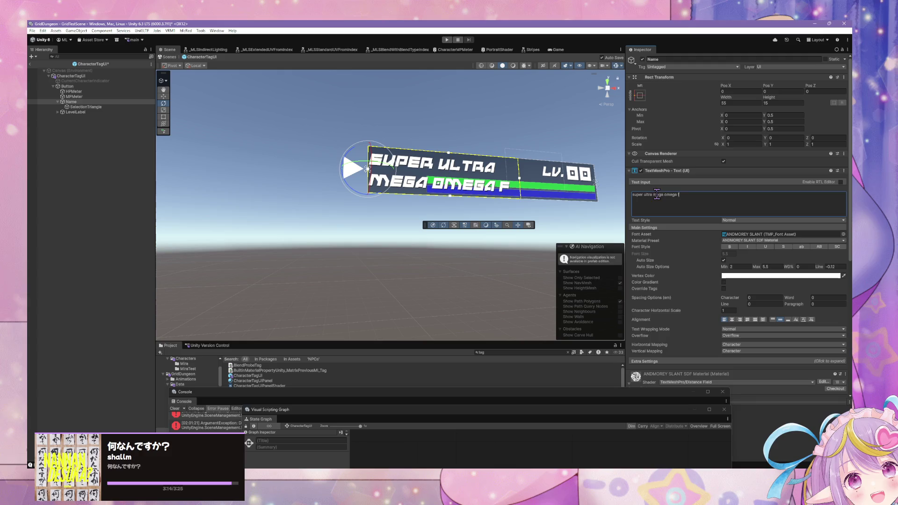
Anchor the Name text top-left and set its height to 8.5
{"action": "left_click", "coordinate": [641, 95]}
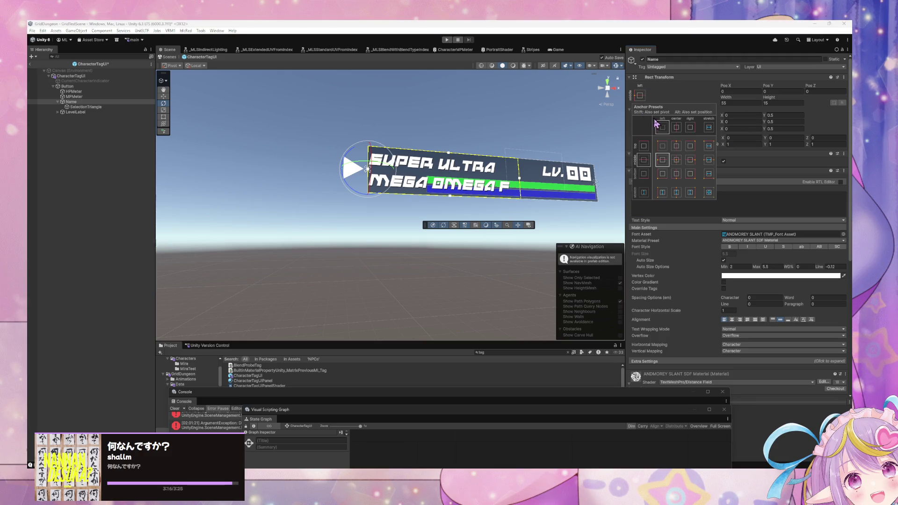
{"action": "left_click", "coordinate": [663, 145], "text": "shift"}
{"action": "left_click", "coordinate": [773, 102]}
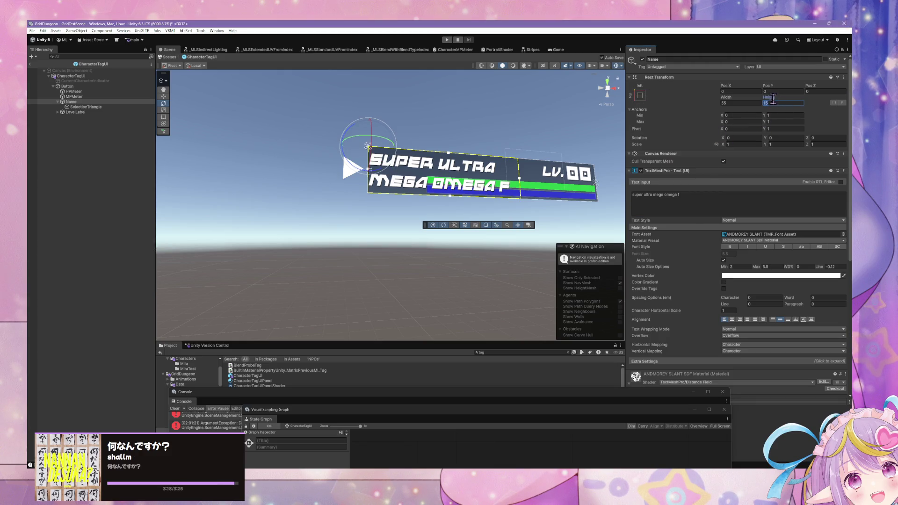
{"action": "mouse_move", "coordinate": [769, 97]}
{"action": "left_mouse_down"}
{"action": "mouse_move", "coordinate": [754, 95]}
{"action": "mouse_move", "coordinate": [762, 98]}
{"action": "left_mouse_up"}
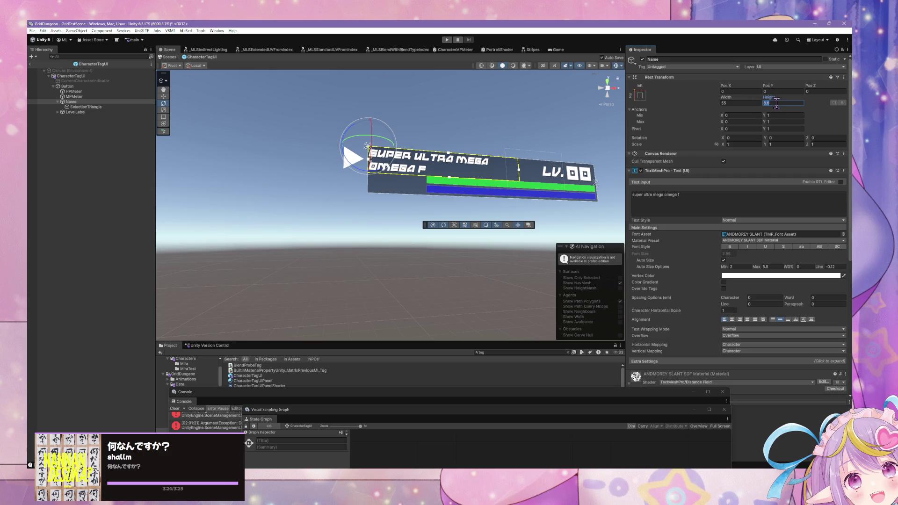
{"action": "type", "text": "8."}
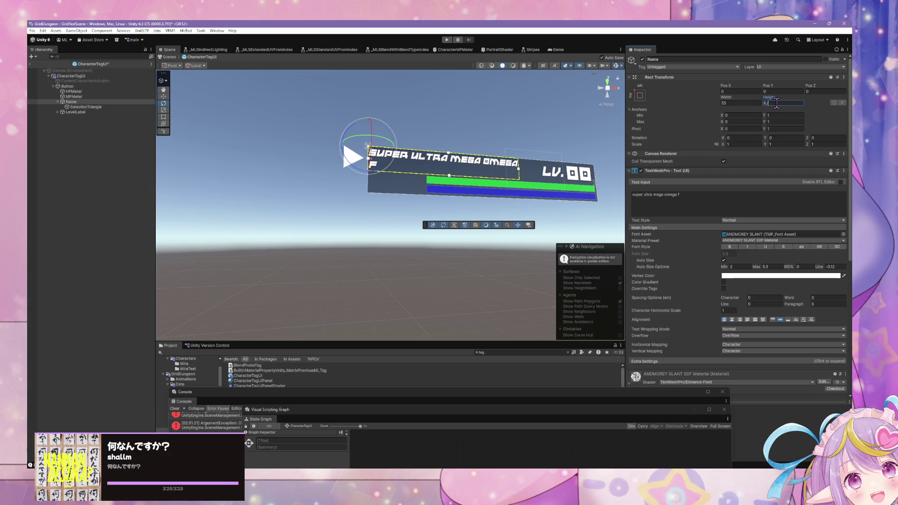
{"action": "type", "text": "5"}
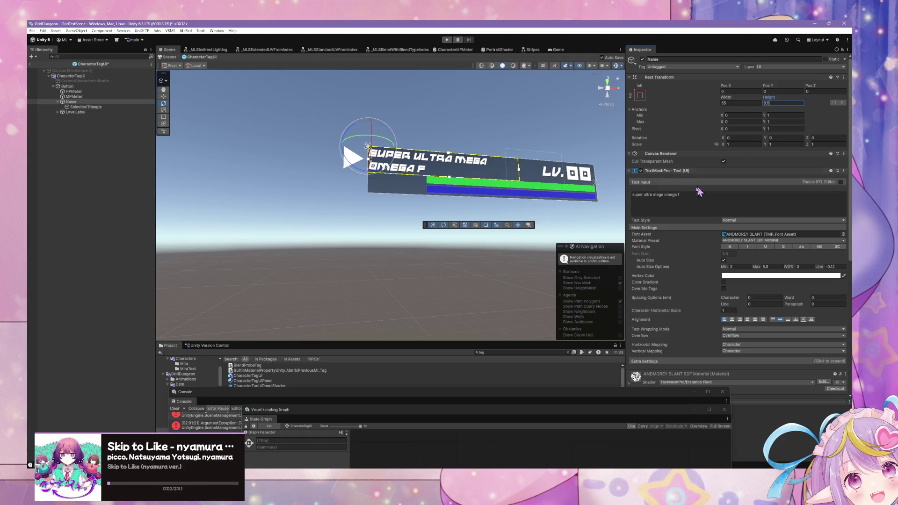
Retype the name as 'super mega ultimate extra long long long long final boss name test'
{"action": "left_click", "coordinate": [698, 194]}
{"action": "type", "text": "su"}
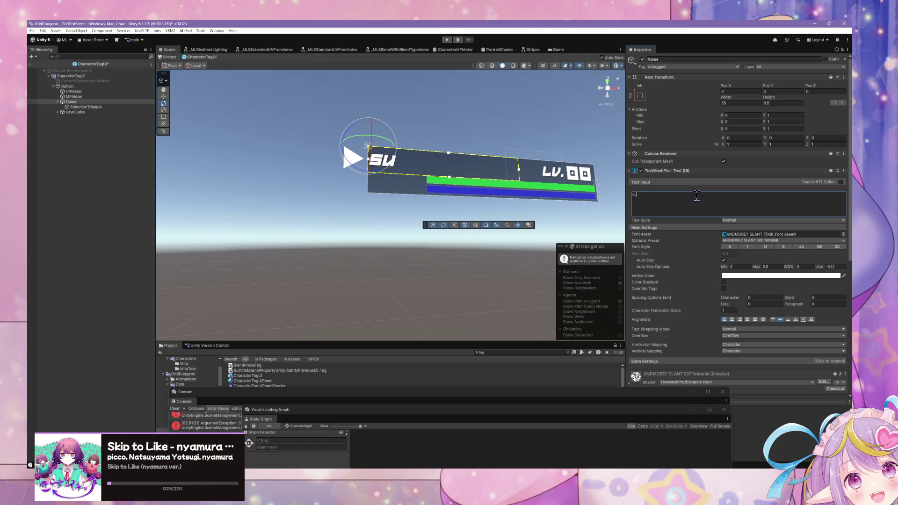
{"action": "type", "text": "per ultra"}
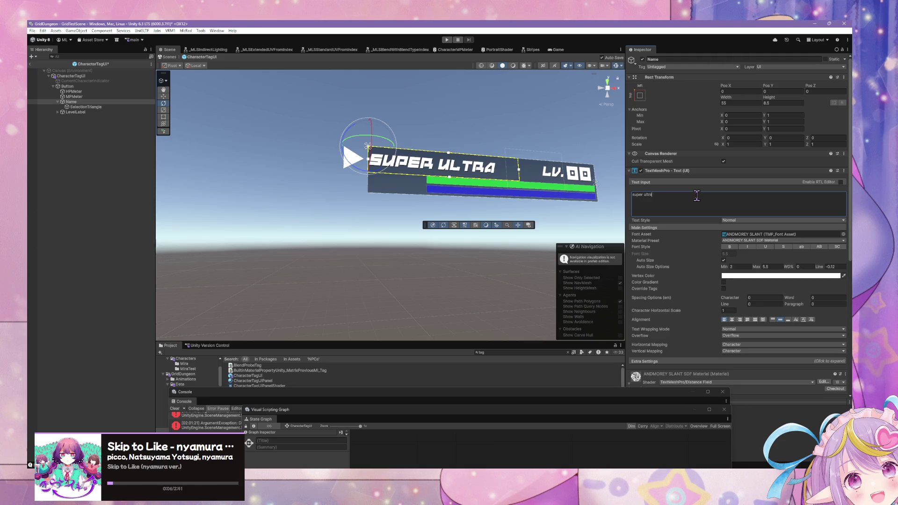
{"action": "type", "text": " ult"}
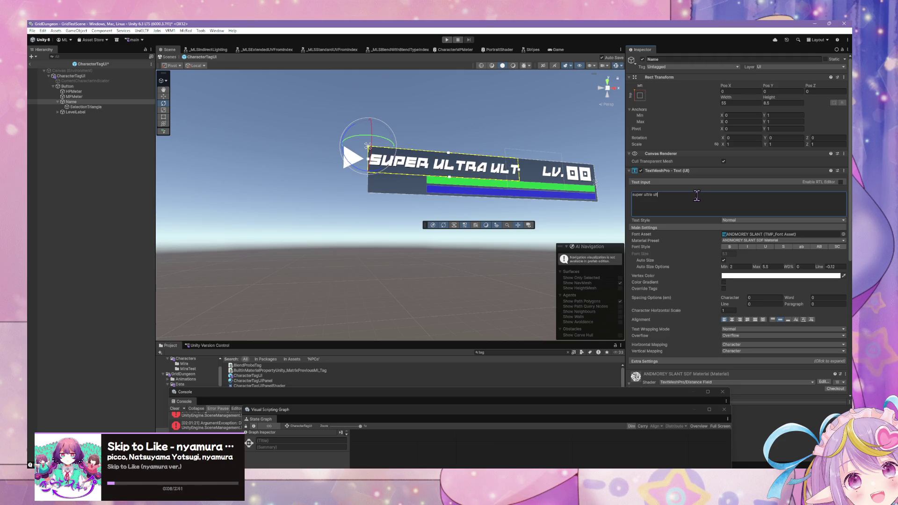
{"action": "key", "text": "BackSpace"}
{"action": "key", "text": "BackSpace"}
{"action": "key", "text": "BackSpace"}
{"action": "key", "text": "BackSpace"}
{"action": "type", "text": "m"}
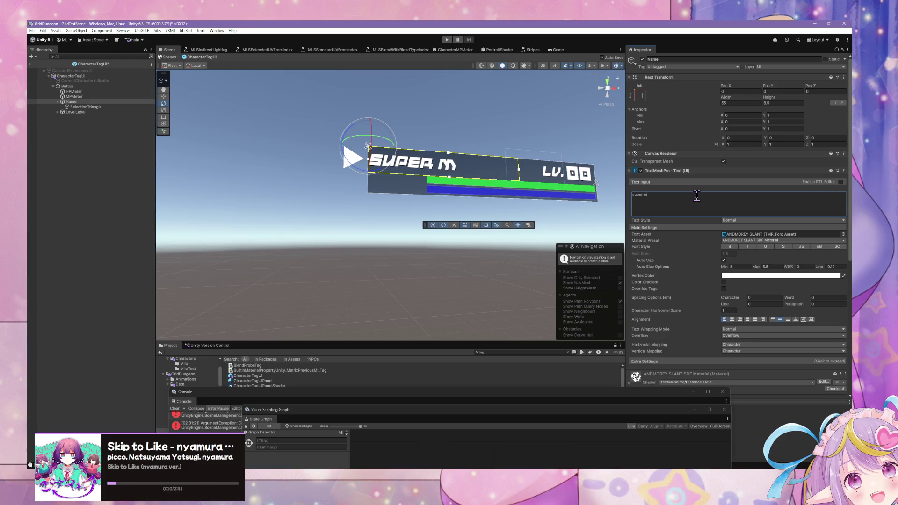
{"action": "type", "text": "egad"}
{"action": "key", "text": "BackSpace"}
{"action": "type", "text": "ulitm"}
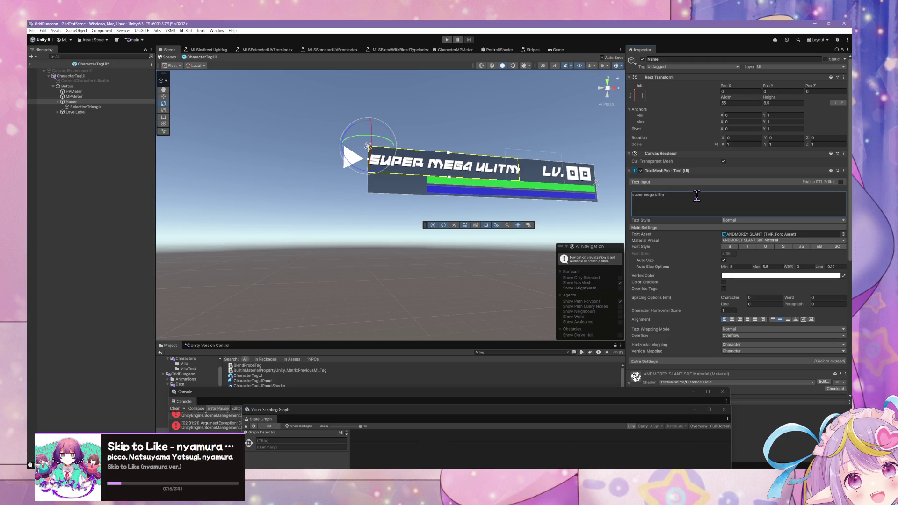
{"action": "key", "text": "BackSpace"}
{"action": "key", "text": "BackSpace"}
{"action": "type", "text": "timate supe"}
{"action": "type", "text": "rt"}
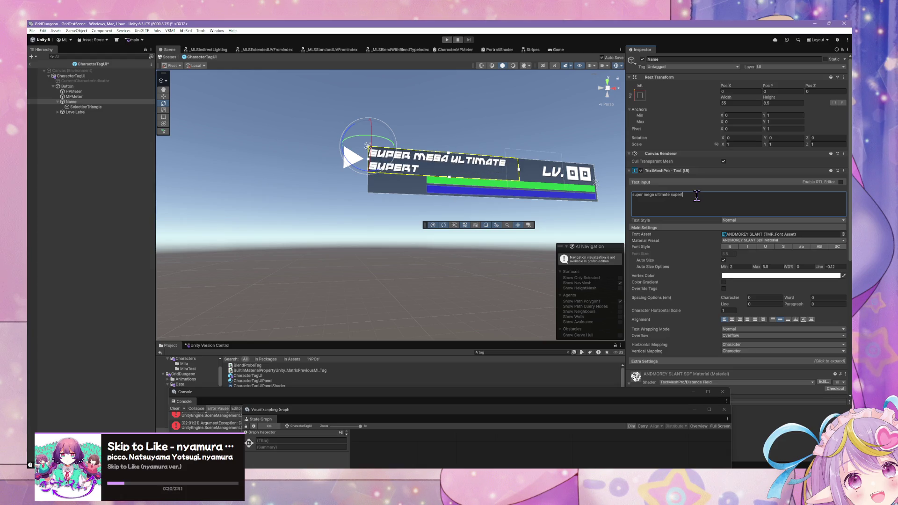
{"action": "key", "text": "BackSpace"}
{"action": "key", "text": "BackSpace"}
{"action": "key", "text": "BackSpace"}
{"action": "type", "text": "e"}
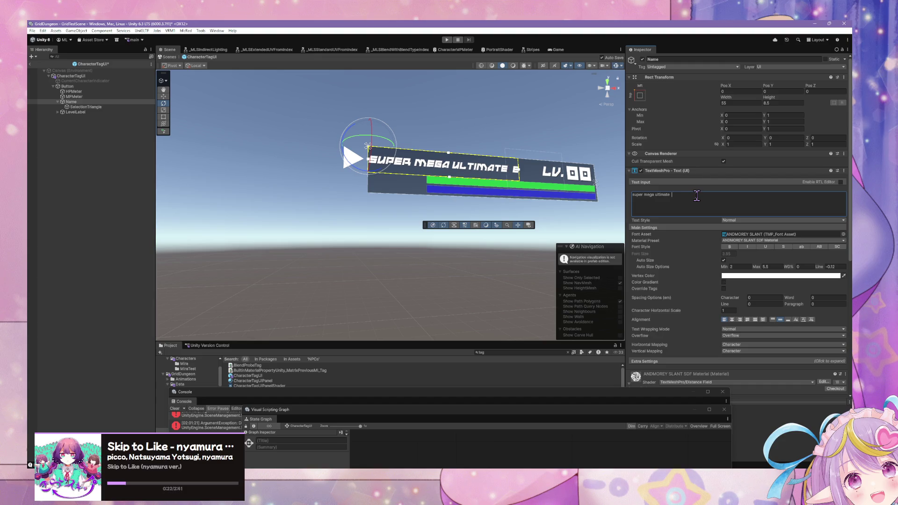
{"action": "type", "text": "xtr"}
{"action": "type", "text": "a long long long"}
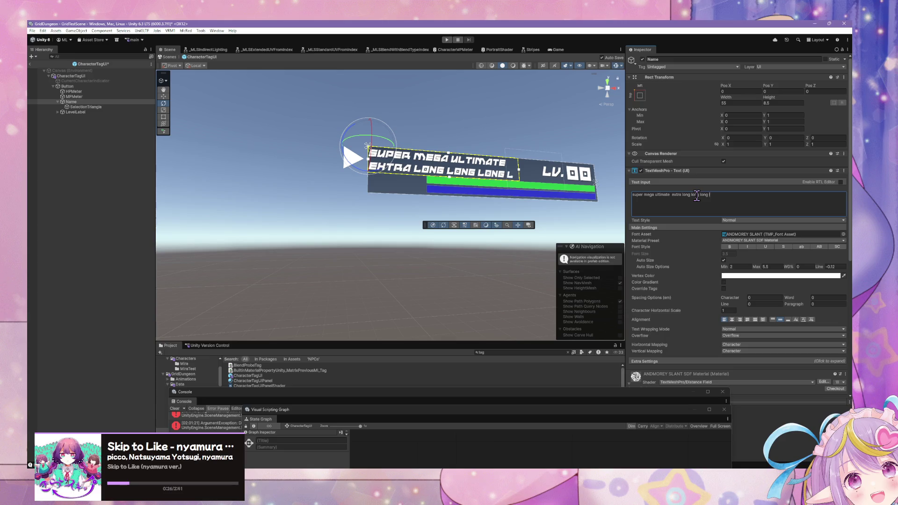
{"action": "type", "text": "ong box"}
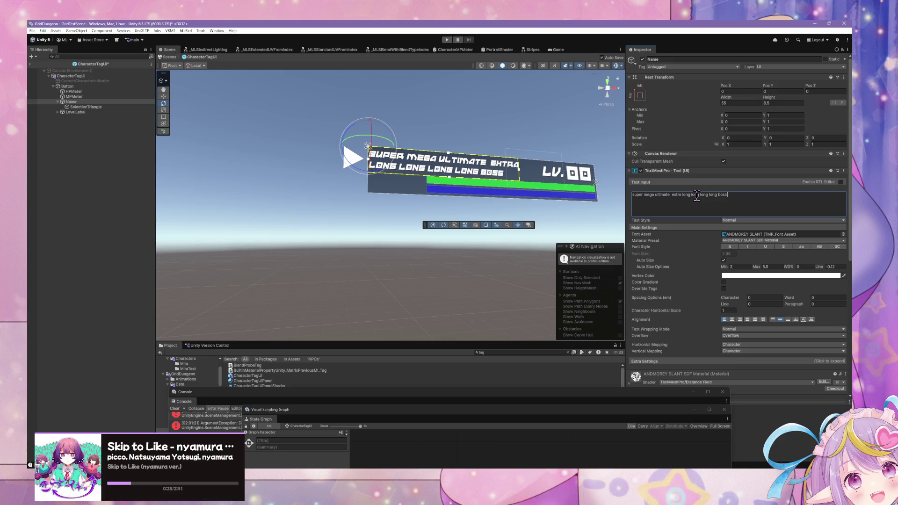
{"action": "type", "text": " name"}
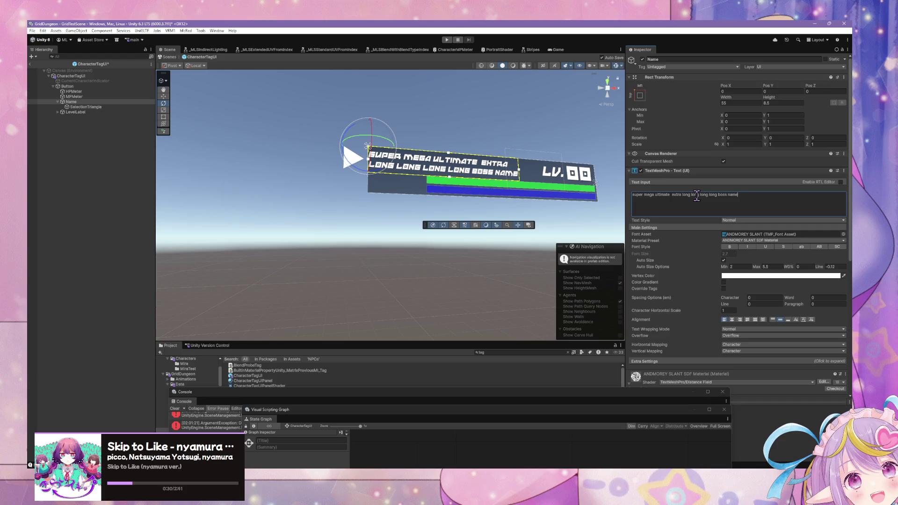
{"action": "key", "text": "BackSpace"}
{"action": "key", "text": "BackSpace"}
{"action": "key", "text": "BackSpace"}
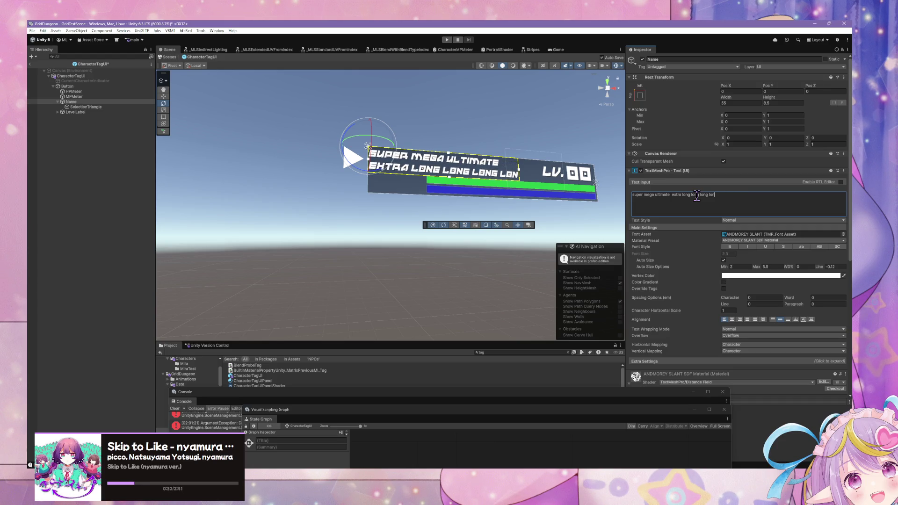
{"action": "type", "text": "g final boss name te"}
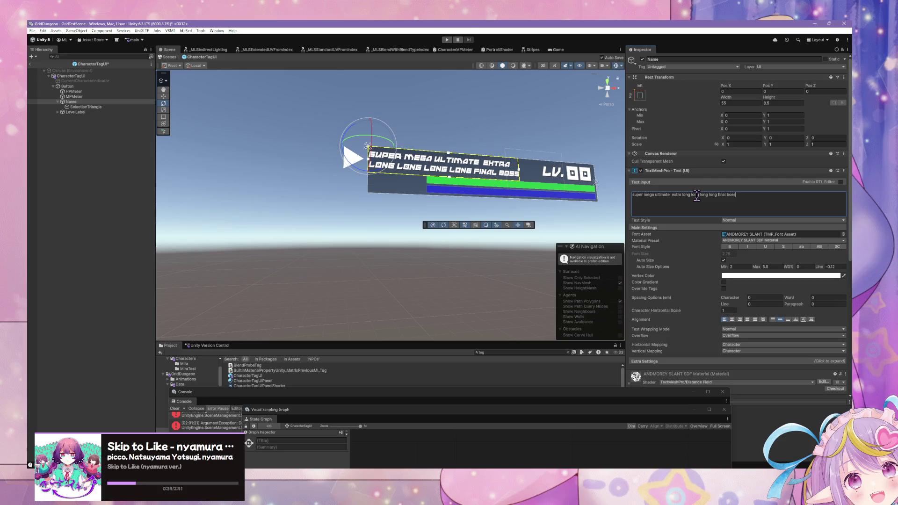
{"action": "type", "text": "st"}
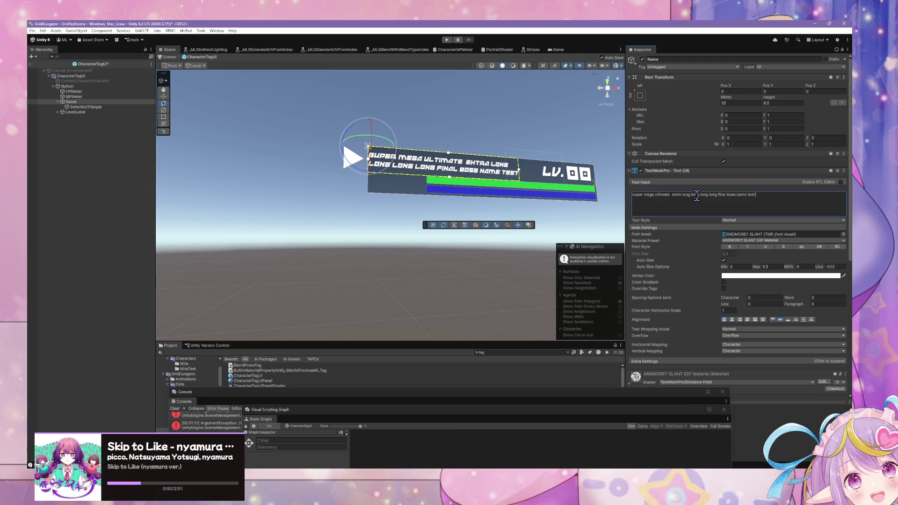
{"action": "left_click", "coordinate": [579, 211]}
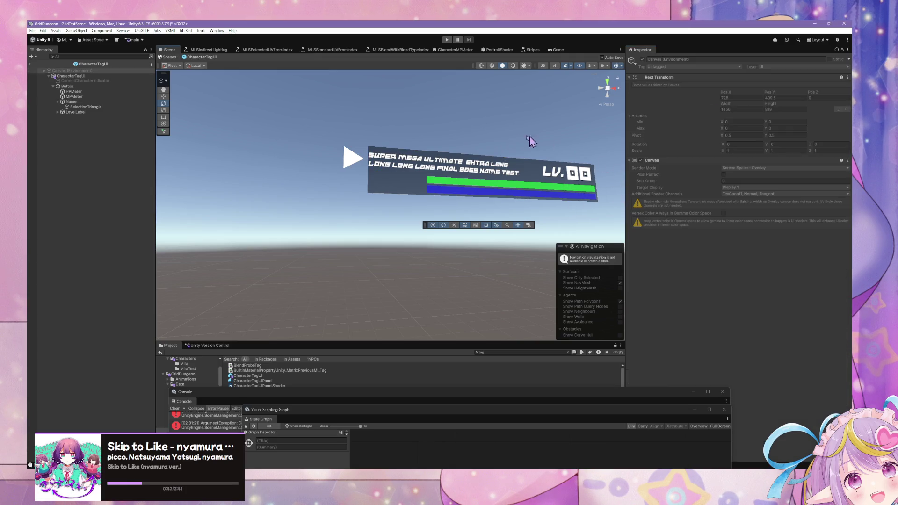
Reselect the Name object and paste the long boss test name back into its text
{"action": "left_click", "coordinate": [487, 168]}
{"action": "left_click", "coordinate": [93, 92]}
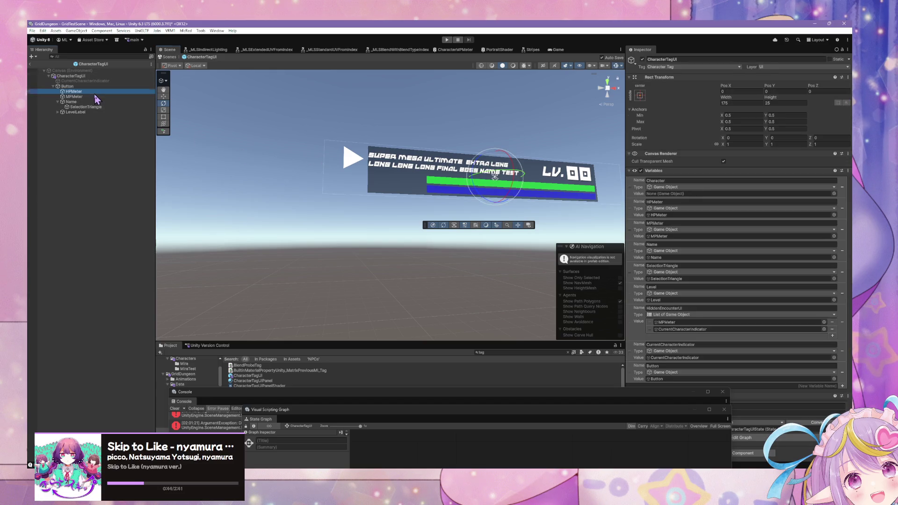
{"action": "left_click", "coordinate": [89, 106]}
{"action": "left_click", "coordinate": [92, 101]}
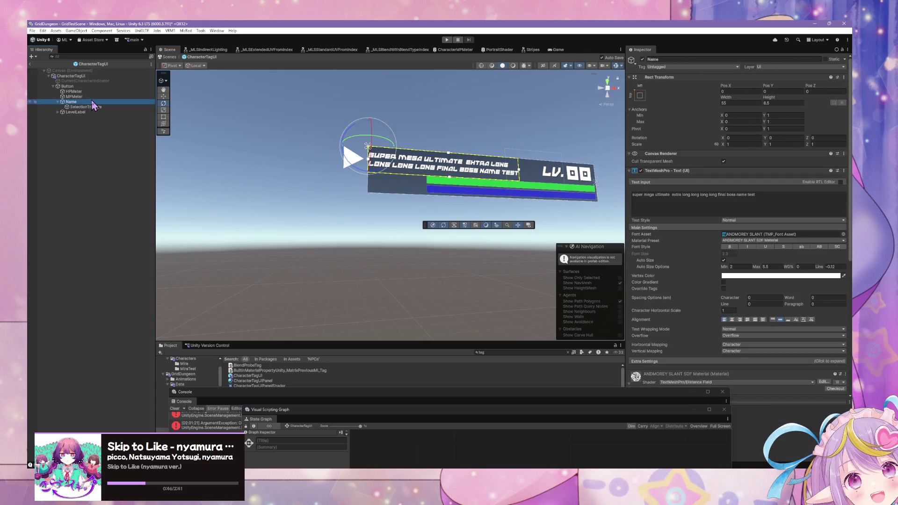
{"action": "left_click", "coordinate": [778, 197]}
{"action": "key", "text": "BackSpace"}
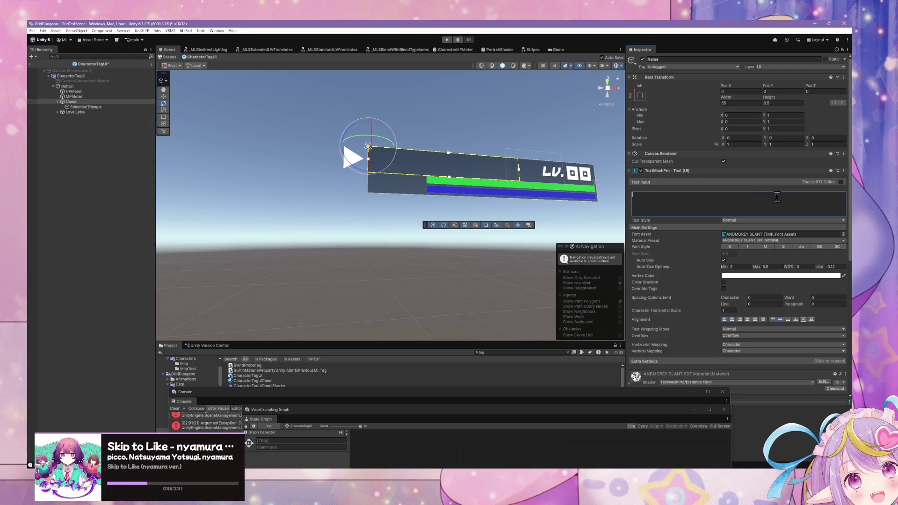
{"action": "type", "text": "name"}
{"action": "key", "text": "ctrl+a"}
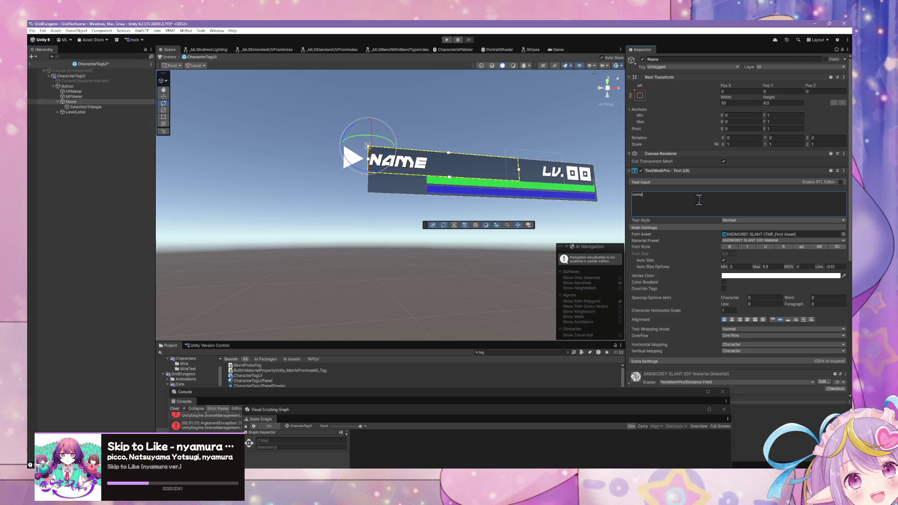
{"action": "mouse_move", "coordinate": [493, 177]}
{"action": "left_mouse_down"}
{"action": "mouse_move", "coordinate": [475, 176]}
{"action": "mouse_move", "coordinate": [519, 154]}
{"action": "left_mouse_up"}
{"action": "left_click", "coordinate": [685, 203]}
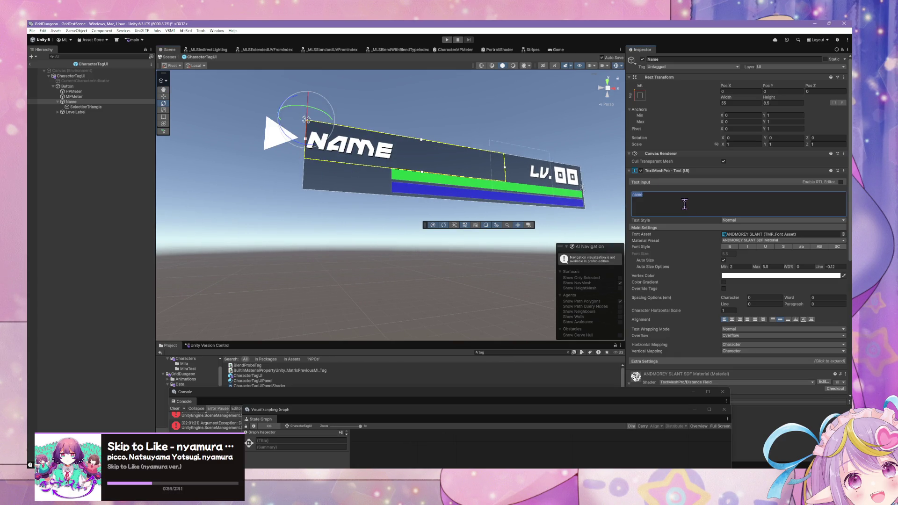
{"action": "type", "text": "super mega ultimate  extra long long long long final boss name test"}
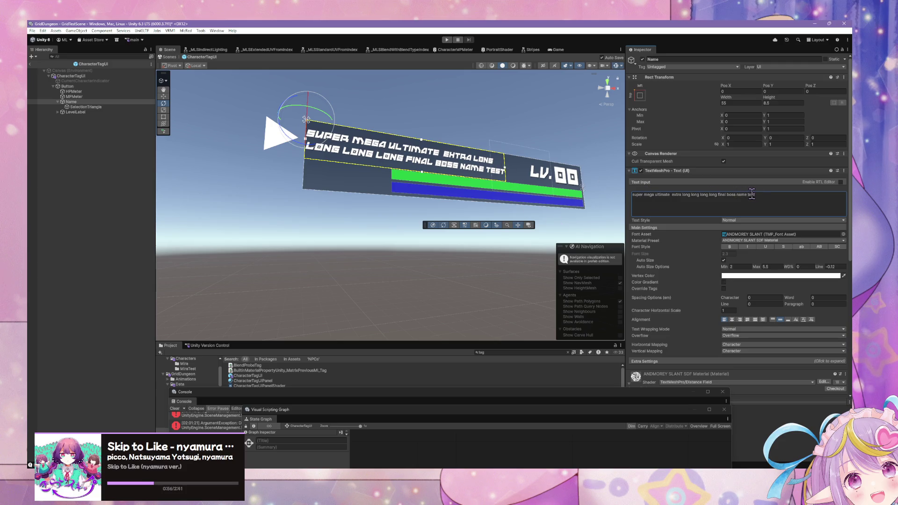
Remove the double space after 'ultimate' and insert 'secret' after 'final' and 'ultra' after 'mega'
{"action": "left_click", "coordinate": [763, 194]}
{"action": "left_click", "coordinate": [763, 194]}
{"action": "left_click", "coordinate": [672, 195]}
{"action": "key", "text": "BackSpace"}
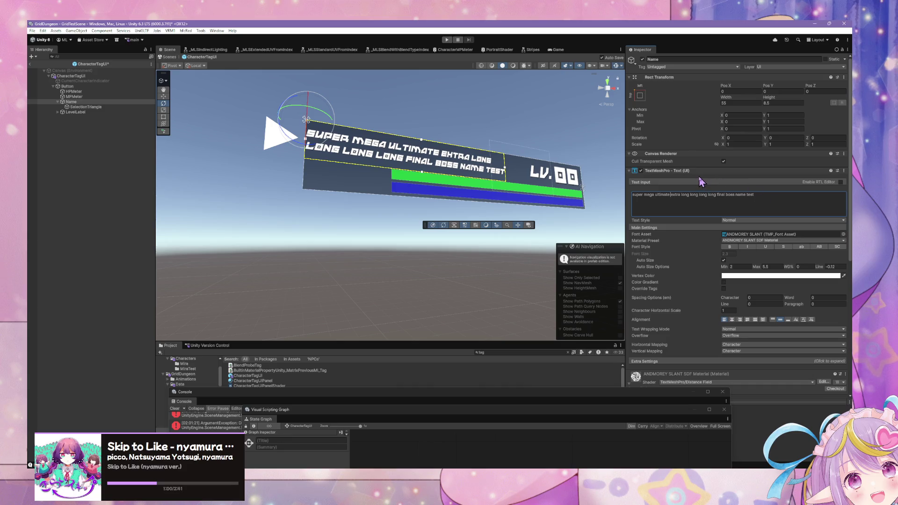
{"action": "left_click", "coordinate": [725, 195]}
{"action": "type", "text": "secret"}
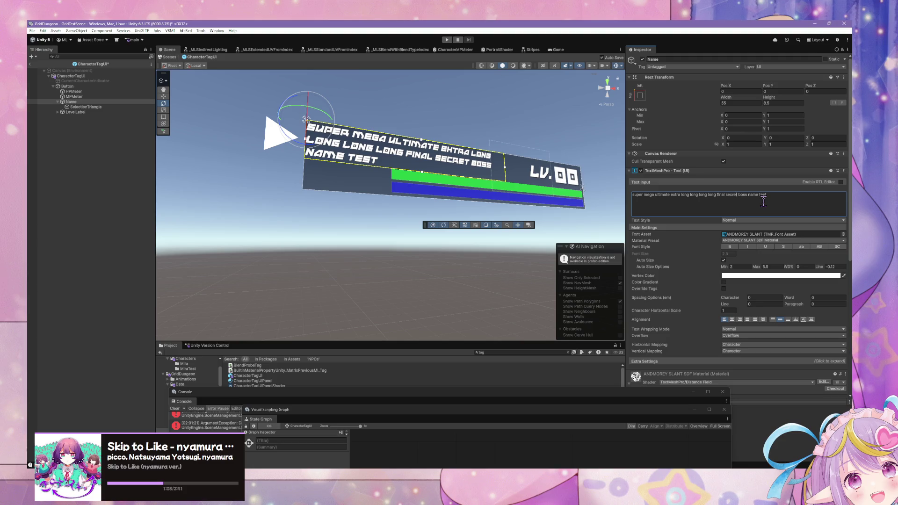
{"action": "left_click", "coordinate": [654, 194]}
{"action": "type", "text": "ultra"}
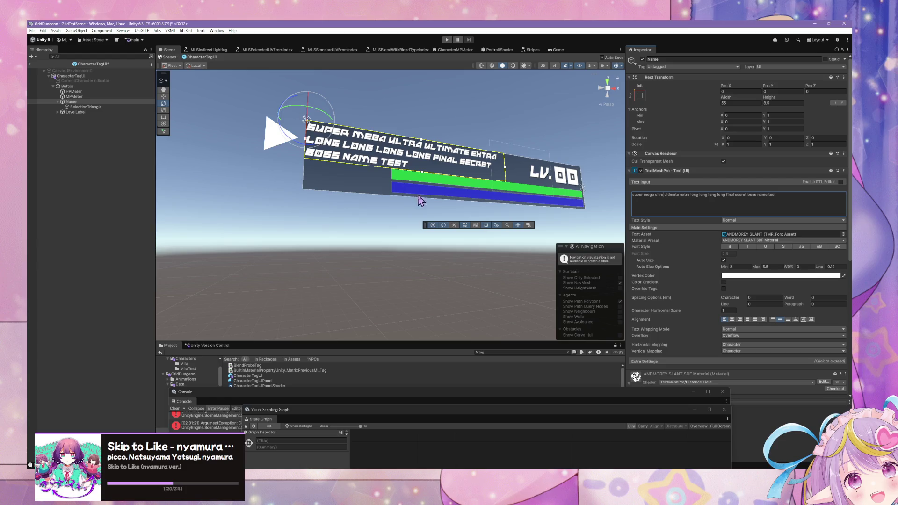
{"action": "key", "text": "super+shift+s"}
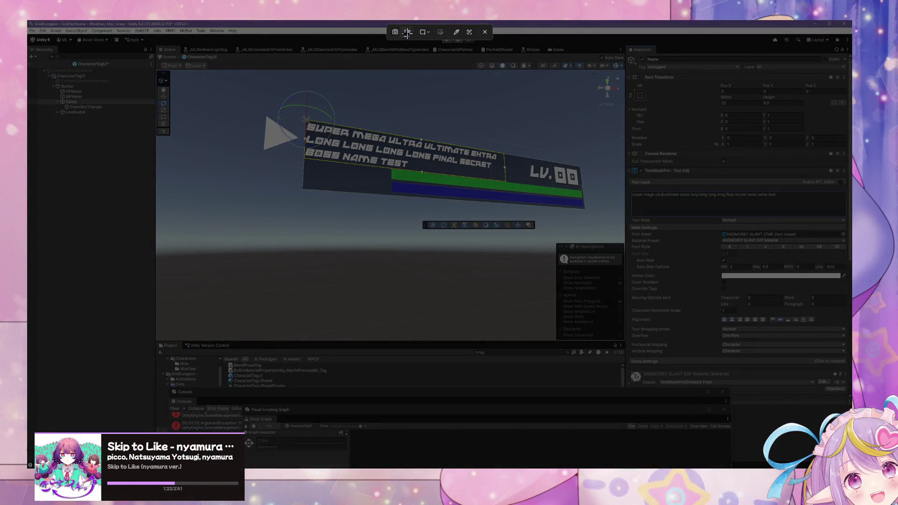
Try short names 'Name', 'long nam' and 'super long name' in the Name text
{"action": "left_click", "coordinate": [408, 32]}
{"action": "mouse_move", "coordinate": [235, 51]}
{"action": "left_mouse_down"}
{"action": "mouse_move", "coordinate": [586, 246]}
{"action": "mouse_move", "coordinate": [614, 283]}
{"action": "left_mouse_up"}
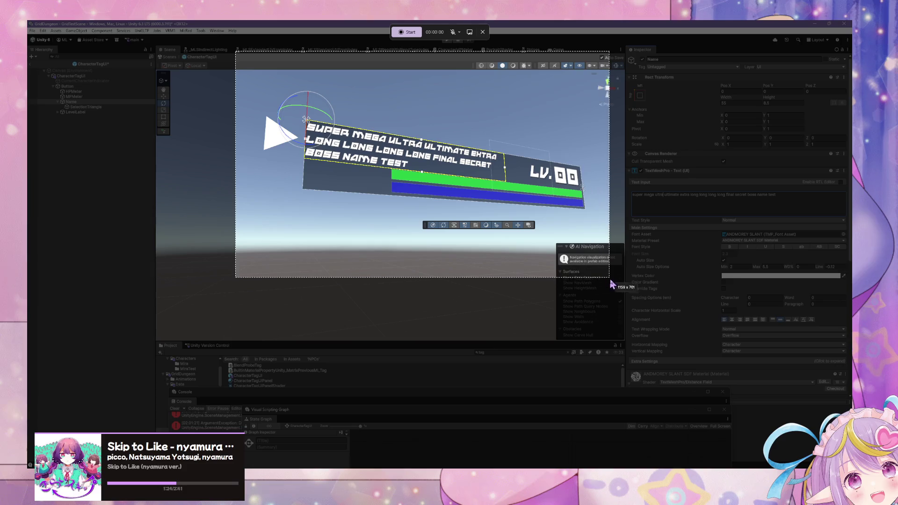
{"action": "left_click", "coordinate": [407, 32]}
{"action": "left_click", "coordinate": [809, 201]}
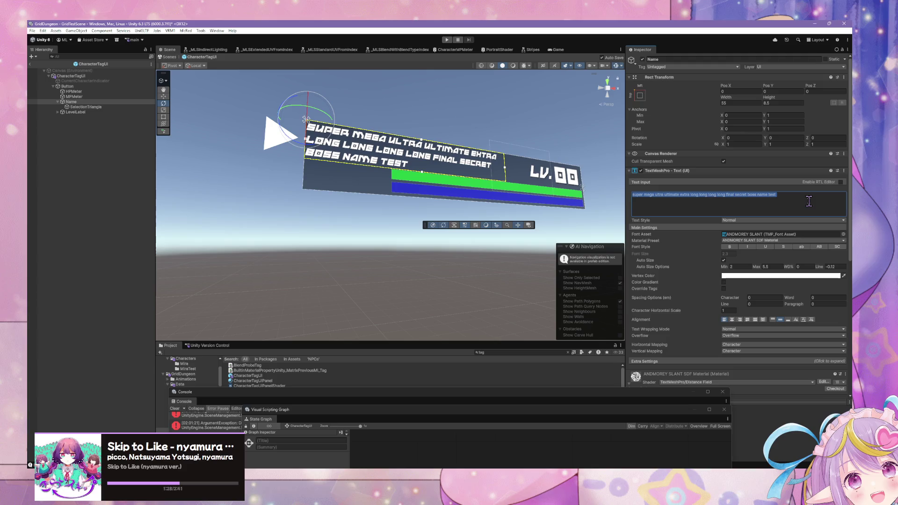
{"action": "key", "text": "BackSpace"}
{"action": "type", "text": "Name"}
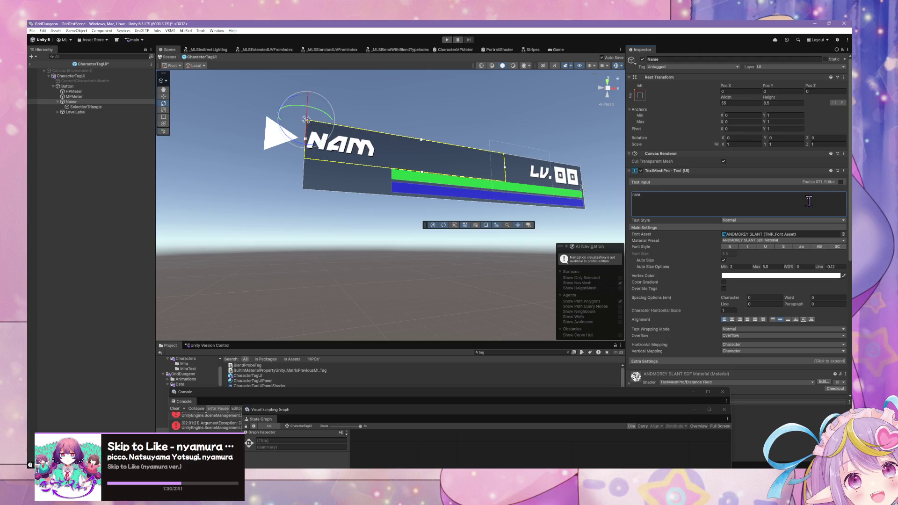
{"action": "key", "text": "BackSpace"}
{"action": "key", "text": "BackSpace"}
{"action": "key", "text": "BackSpace"}
{"action": "type", "text": "long nam"}
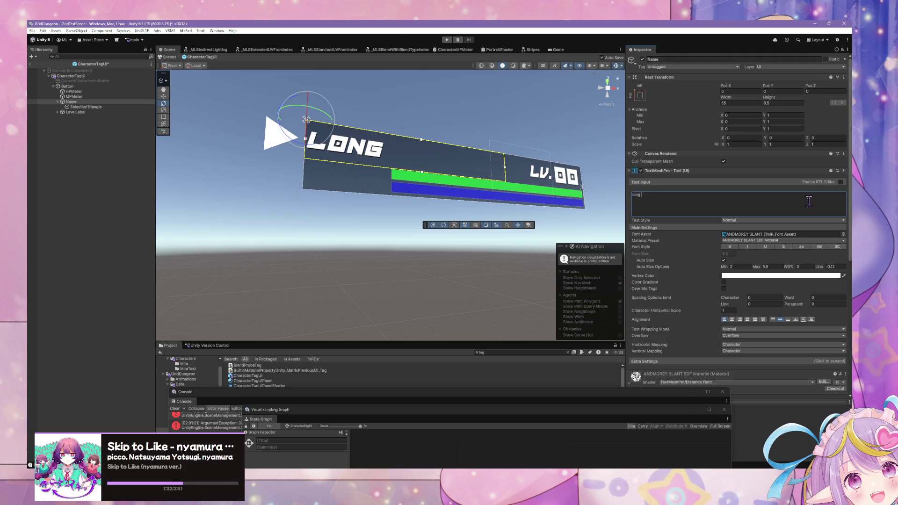
{"action": "key", "text": "BackSpace"}
{"action": "key", "text": "BackSpace"}
{"action": "key", "text": "BackSpace"}
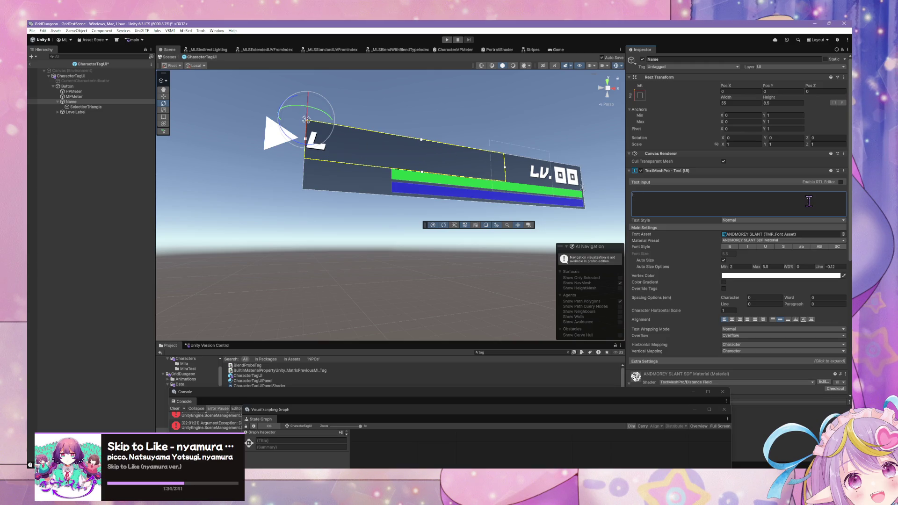
{"action": "type", "text": "super long"}
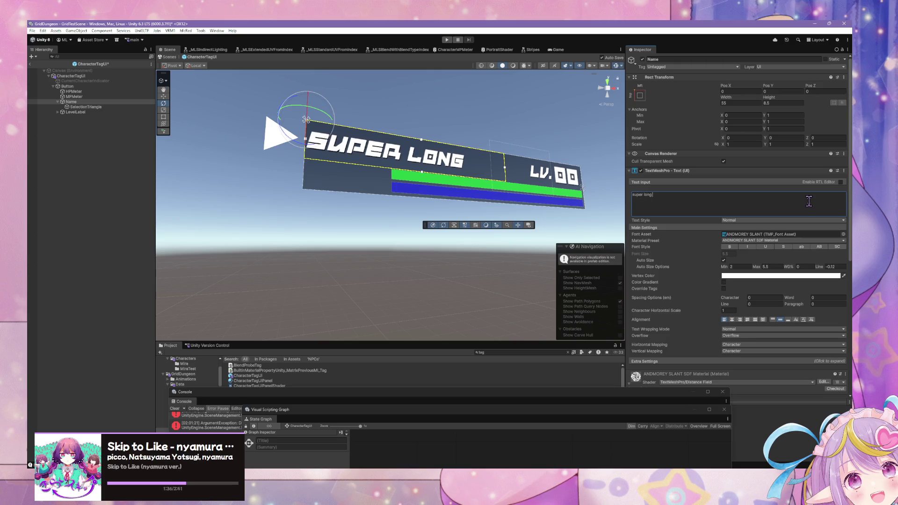
{"action": "type", "text": " name"}
Paste the very long boss name, add extra 'test' words, then clear the text entirely
{"action": "key", "text": "BackSpace"}
{"action": "key", "text": "ctrl+a"}
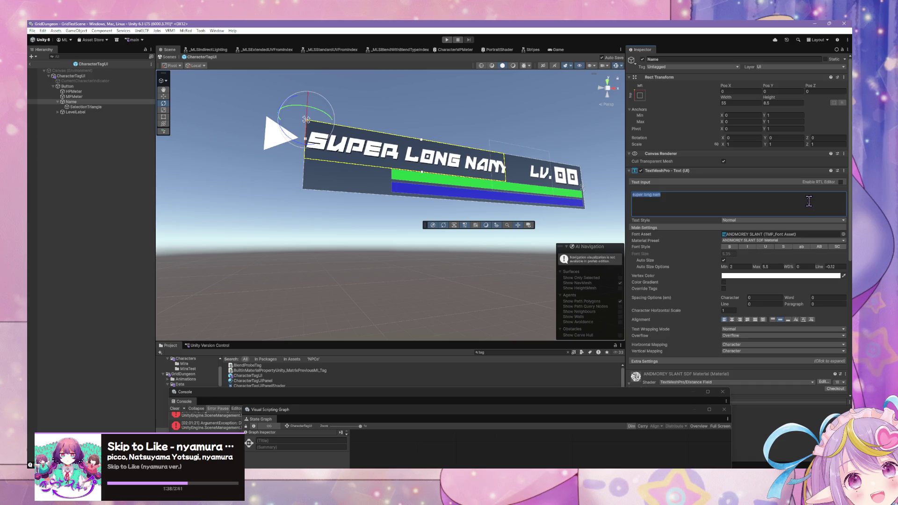
{"action": "key", "text": "ctrl+v"}
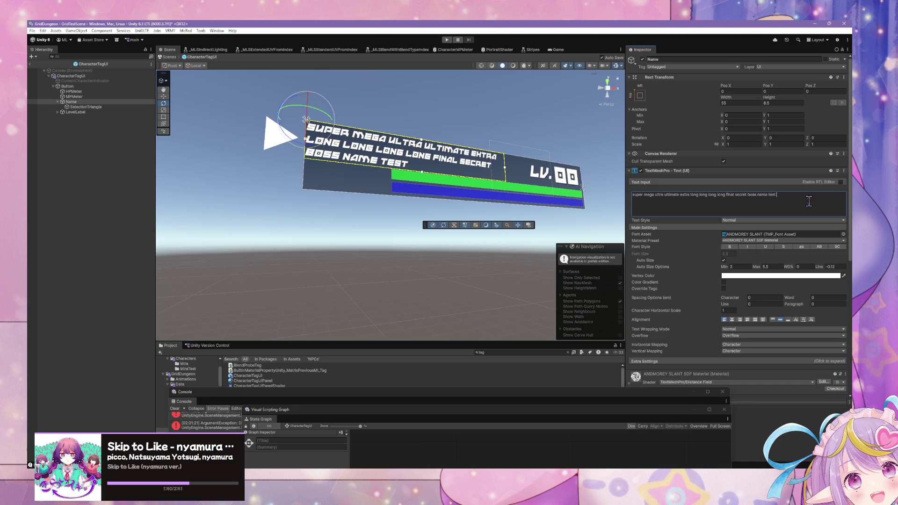
{"action": "type", "text": "test test"}
{"action": "type", "text": " test tse"}
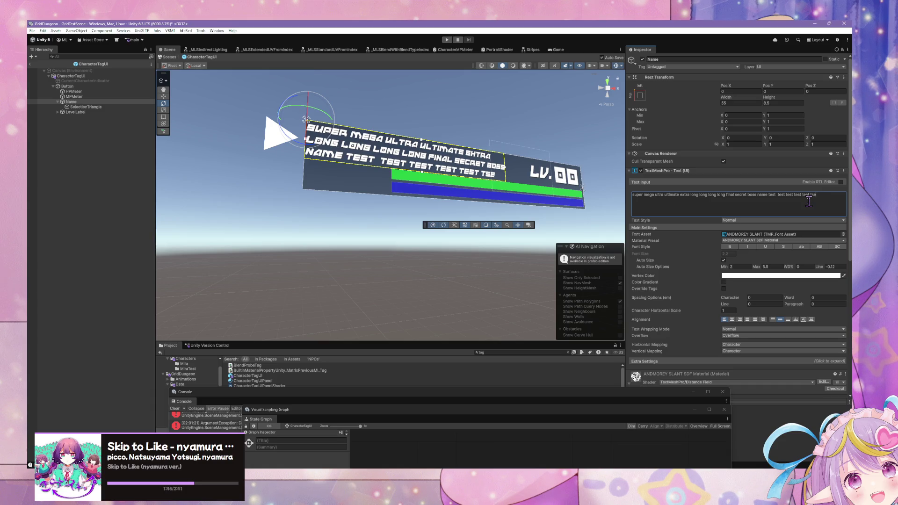
{"action": "key", "text": "BackSpace"}
{"action": "key", "text": "BackSpace"}
{"action": "key", "text": "BackSpace"}
{"action": "key", "text": "BackSpace"}
{"action": "key", "text": "BackSpace"}
{"action": "key", "text": "BackSpace"}
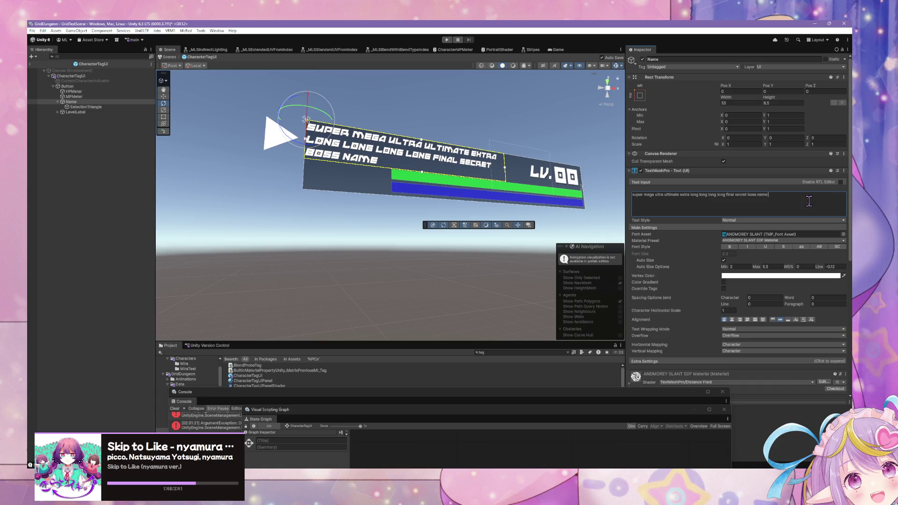
{"action": "type", "text": "test tes"}
{"action": "type", "text": "t test test test test"}
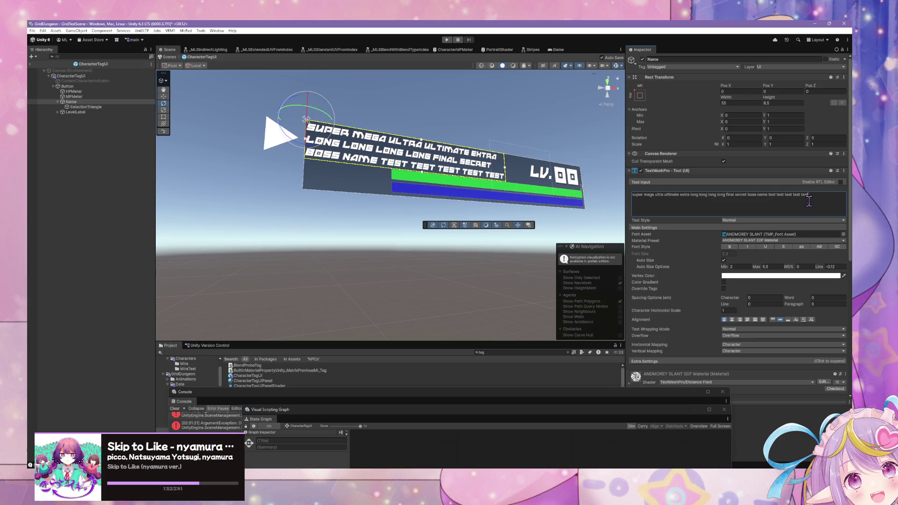
{"action": "type", "text": "tes"}
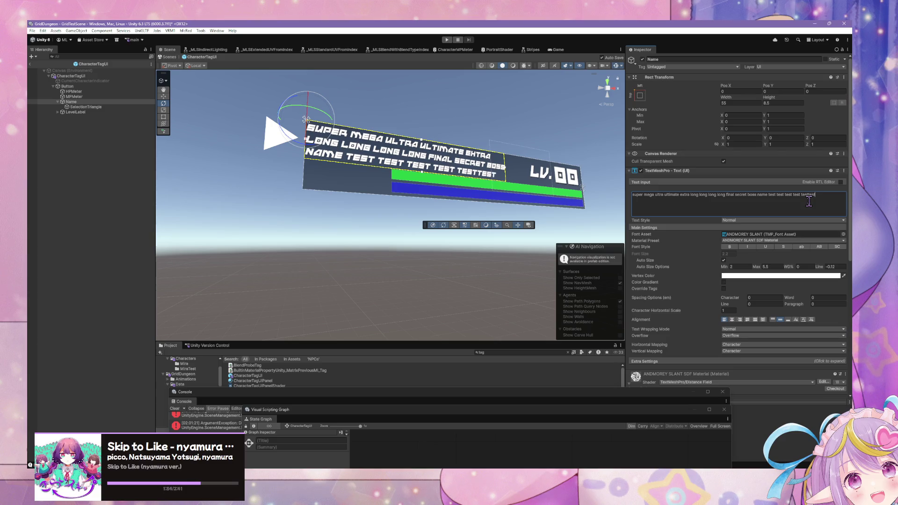
{"action": "type", "text": " test"}
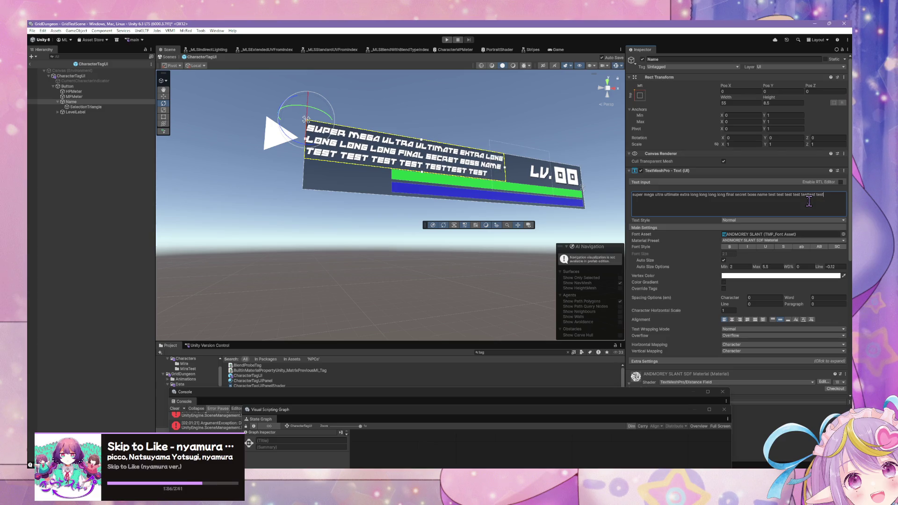
{"action": "key", "text": "ctrl+a"}
{"action": "key", "text": "BackSpace"}
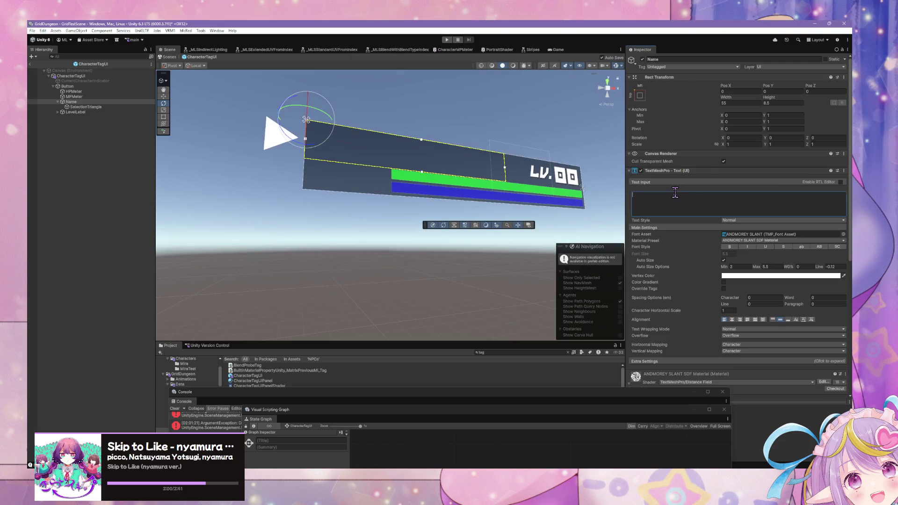
Type 'name' back into the Name object's TextMeshPro text field so the tag shows NAME
{"action": "type", "text": "name"}
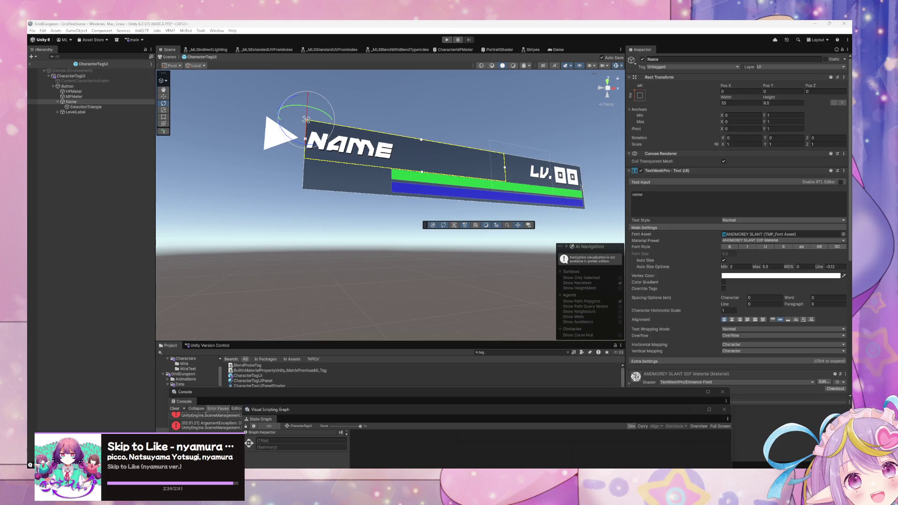
Leave prefab mode, start Play mode and switch to the Game view showing the party bars
{"action": "left_click", "coordinate": [169, 57]}
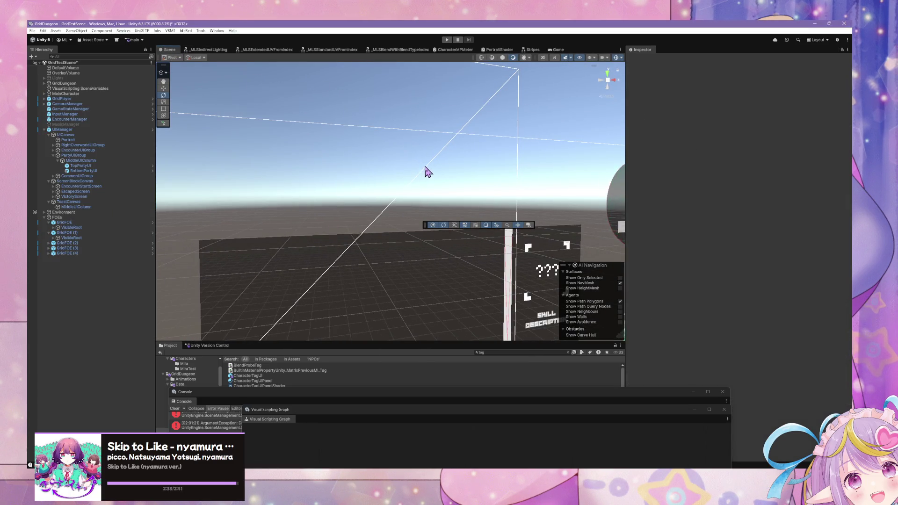
{"action": "mouse_move", "coordinate": [482, 190]}
{"action": "left_mouse_down"}
{"action": "mouse_move", "coordinate": [427, 147]}
{"action": "mouse_move", "coordinate": [492, 184]}
{"action": "mouse_move", "coordinate": [477, 210]}
{"action": "mouse_move", "coordinate": [538, 210]}
{"action": "mouse_move", "coordinate": [461, 177]}
{"action": "mouse_move", "coordinate": [492, 184]}
{"action": "left_mouse_up"}
{"action": "left_click", "coordinate": [447, 41]}
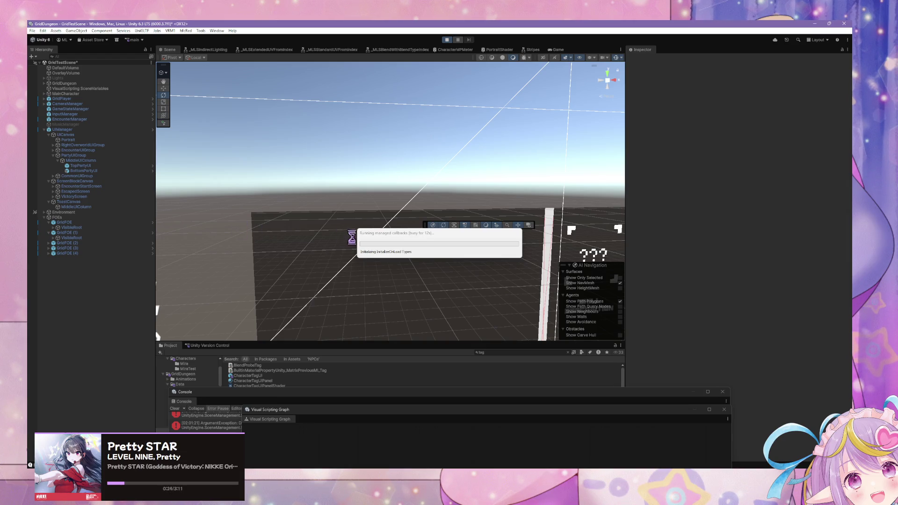
{"action": "left_click", "coordinate": [379, 236]}
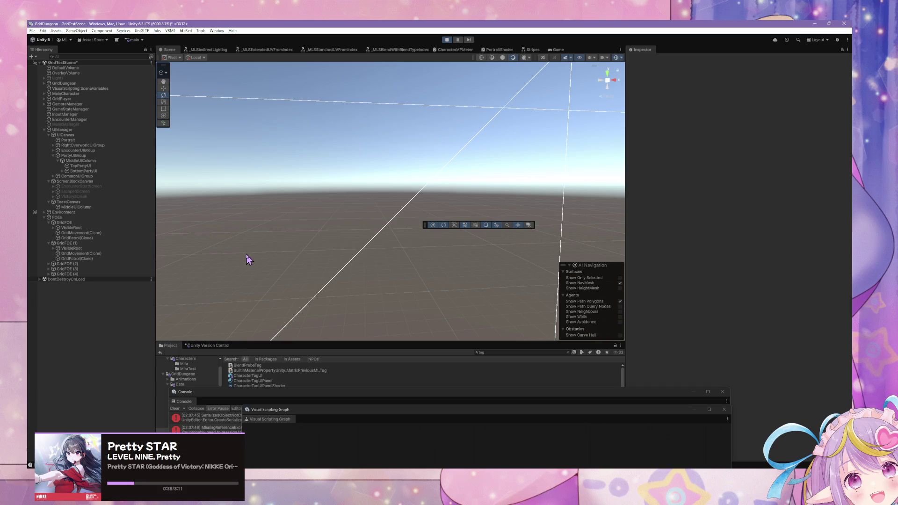
{"action": "left_click", "coordinate": [318, 218]}
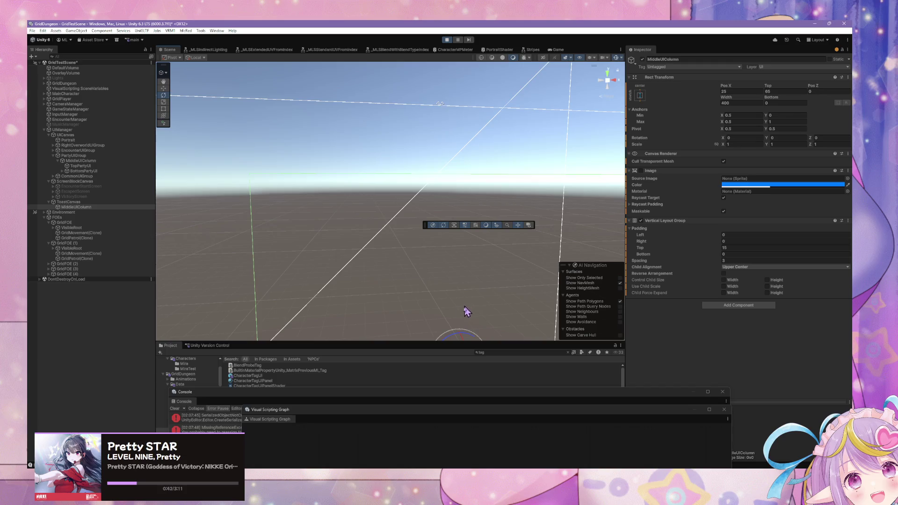
{"action": "left_click_drag", "start_coordinate": [467, 311], "coordinate": [418, 327]}
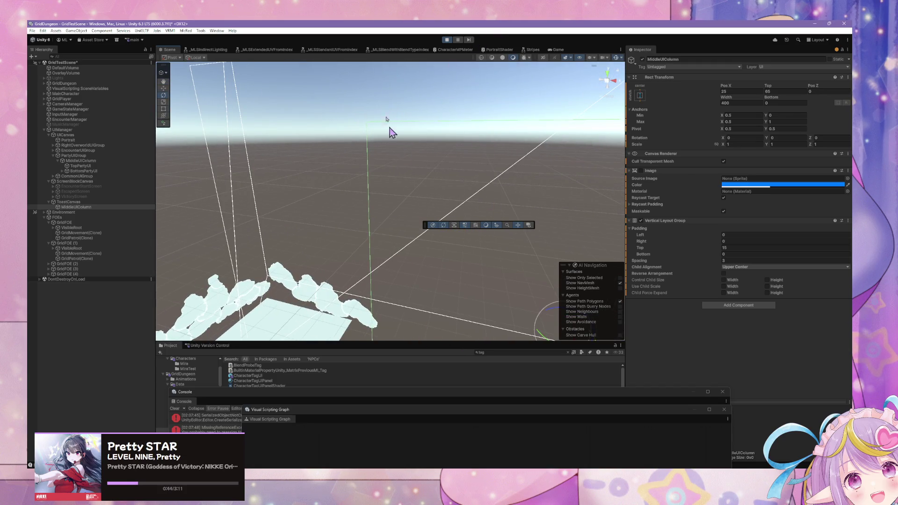
{"action": "left_click", "coordinate": [548, 50]}
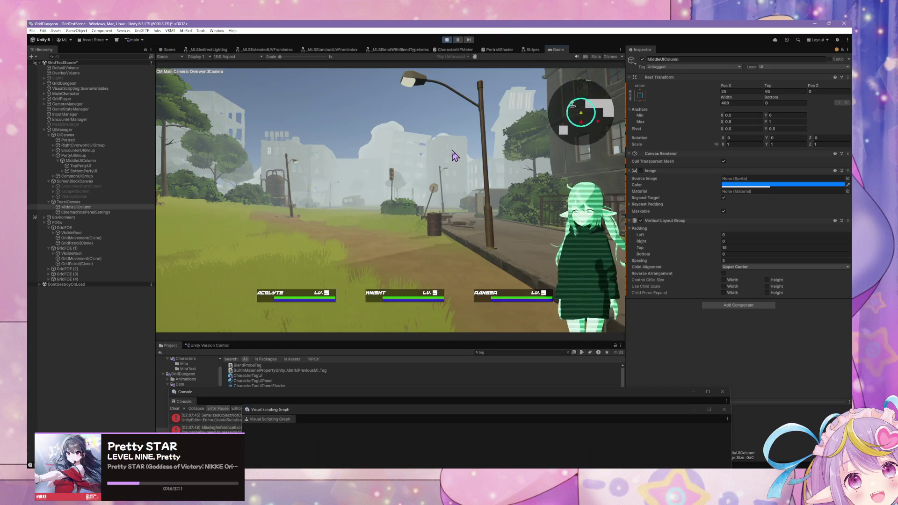
Walk into an encounter, escape it, then walk past the car and bush toward the stone wall
{"action": "key", "text": "w"}
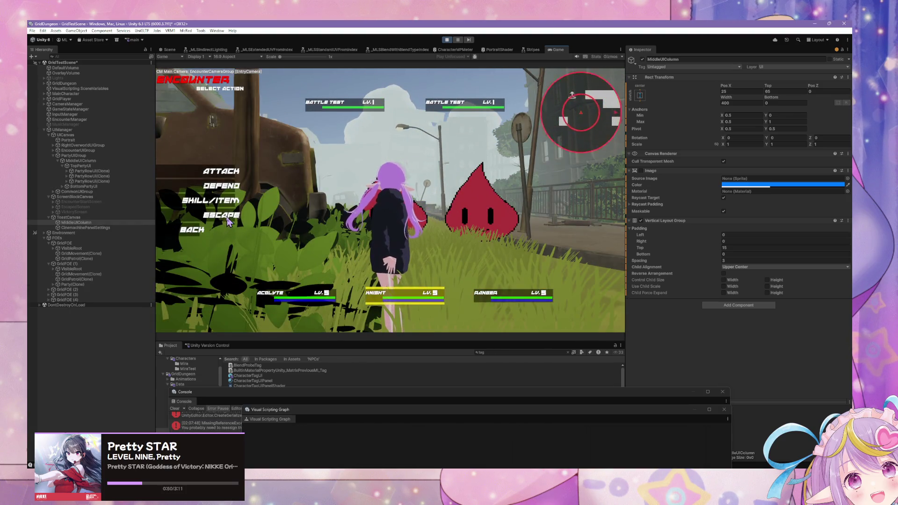
{"action": "left_click", "coordinate": [243, 219]}
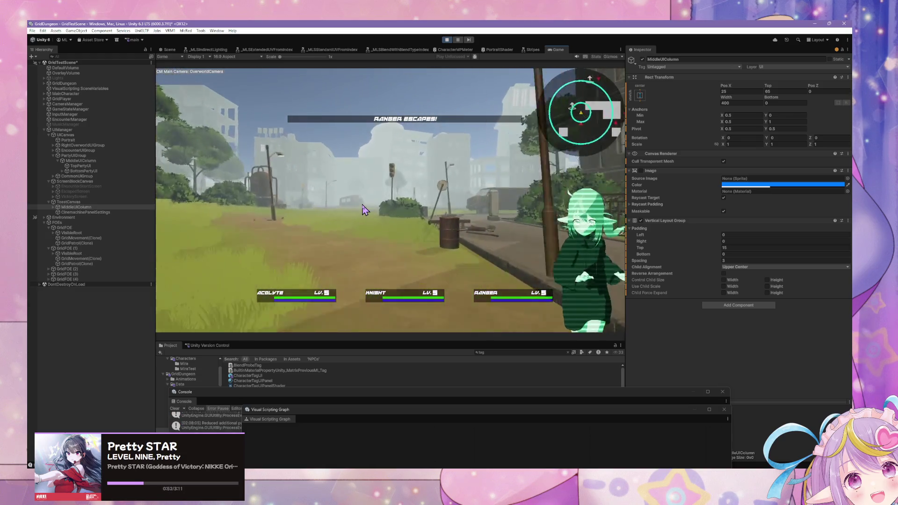
{"action": "key", "text": "w"}
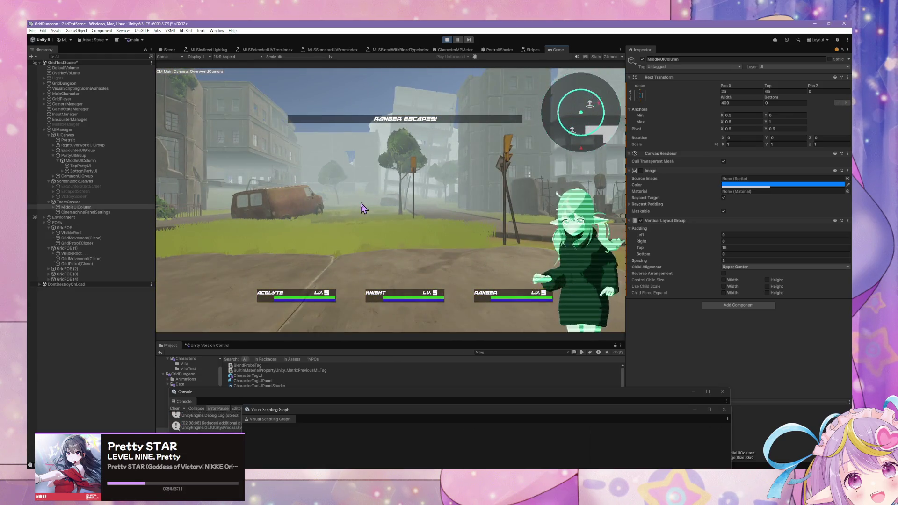
{"action": "key", "text": "w"}
{"action": "key", "text": "a"}
{"action": "key", "text": "w"}
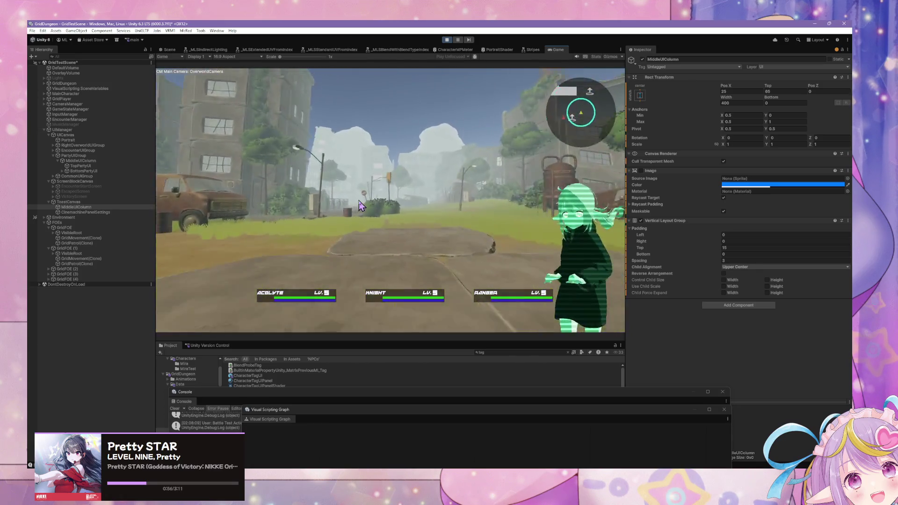
{"action": "key", "text": "w"}
{"action": "key", "text": "a"}
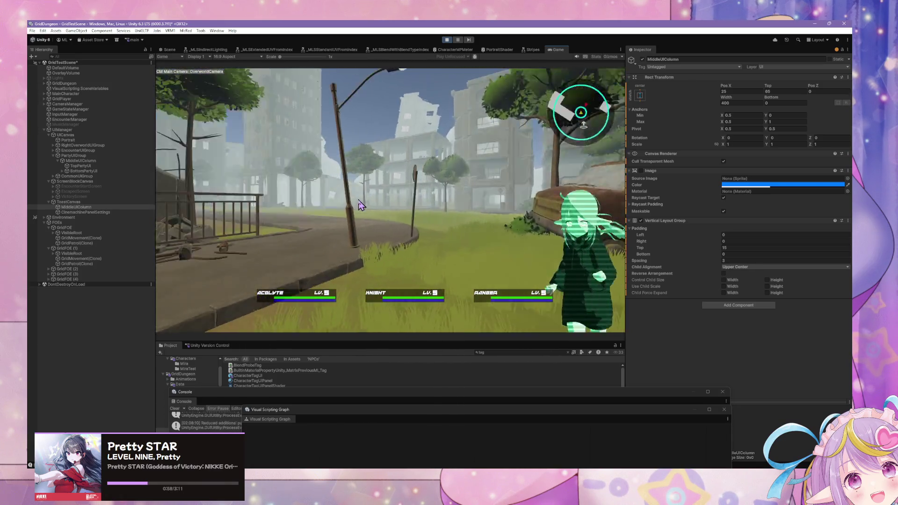
{"action": "key", "text": "a"}
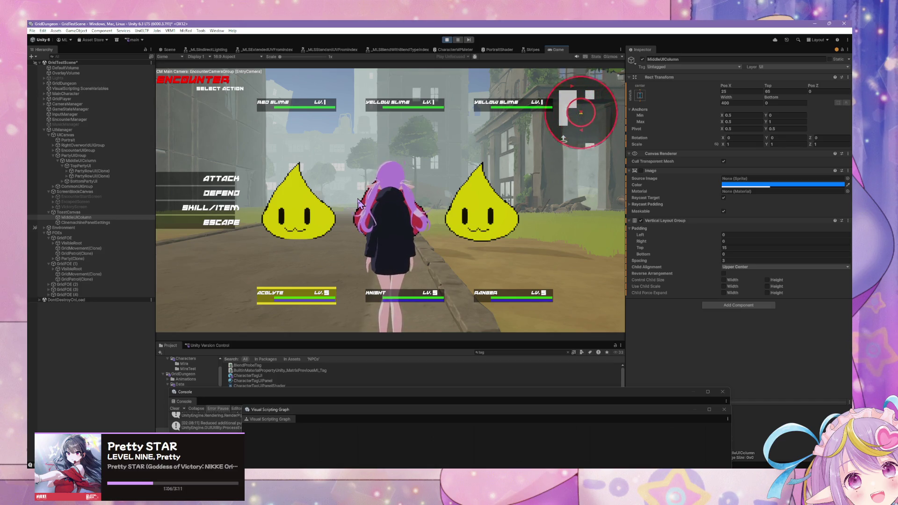
Escape the slime and BATTLE TEST encounters, then walk toward the rusty van into a Blue Slime encounter
{"action": "left_click", "coordinate": [220, 223]}
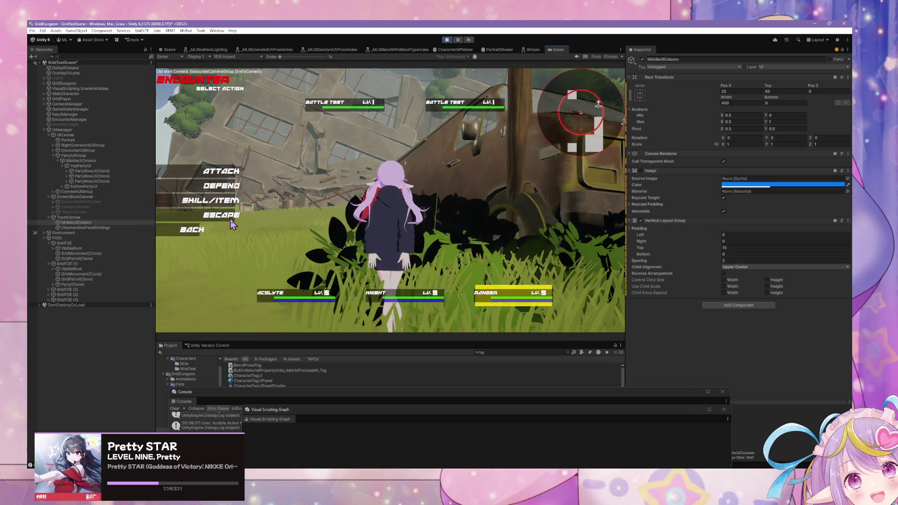
{"action": "left_click", "coordinate": [232, 224]}
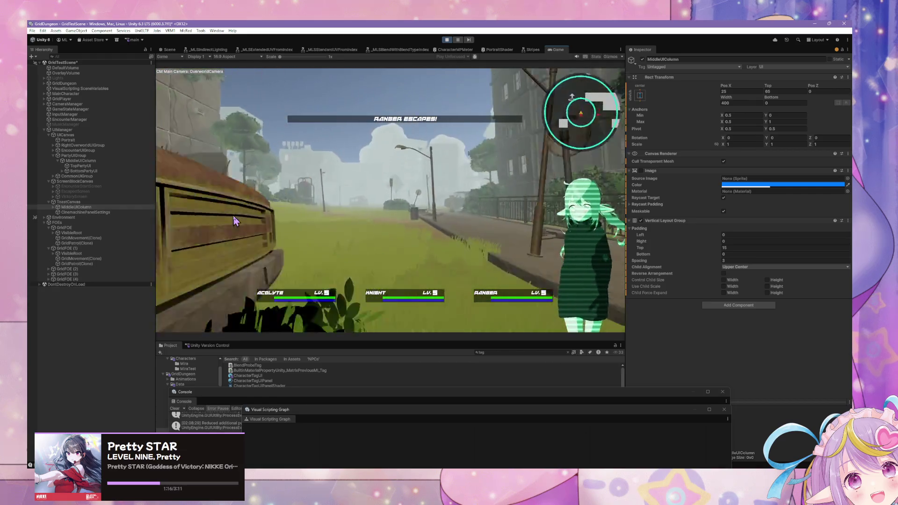
{"action": "key", "text": "w"}
{"action": "key", "text": "w"}
{"action": "key", "text": "w"}
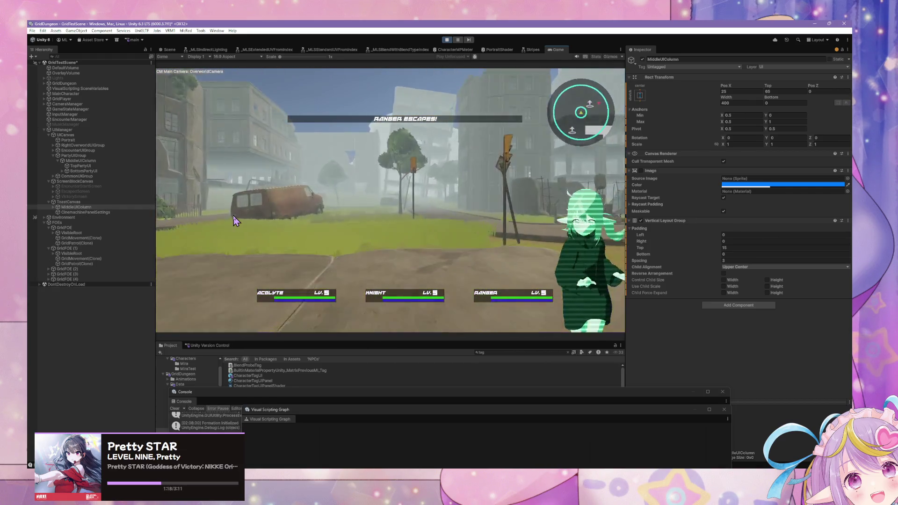
{"action": "key", "text": "a"}
{"action": "key", "text": "w"}
{"action": "key", "text": "w"}
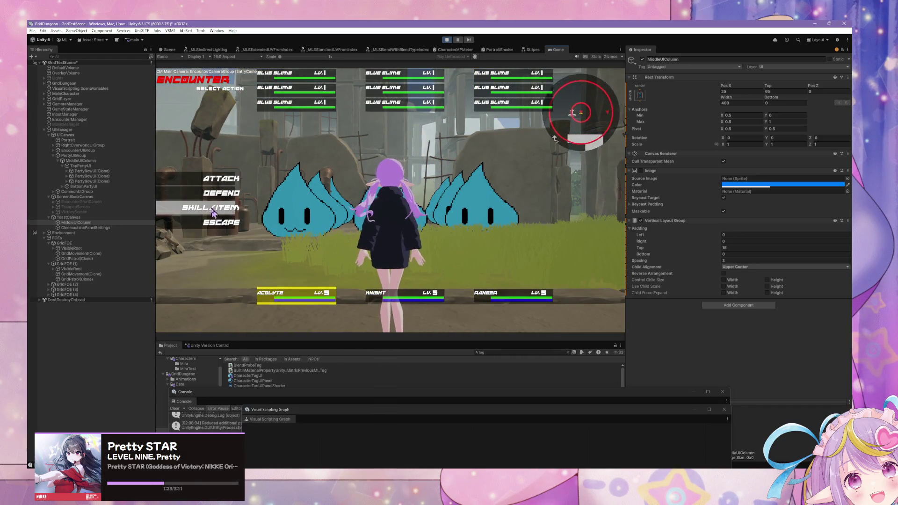
Give the Acolyte Line Heal from Skill/Item and confirm its heal target
{"action": "left_click", "coordinate": [220, 222]}
{"action": "left_click", "coordinate": [220, 223]}
{"action": "left_click", "coordinate": [234, 223]}
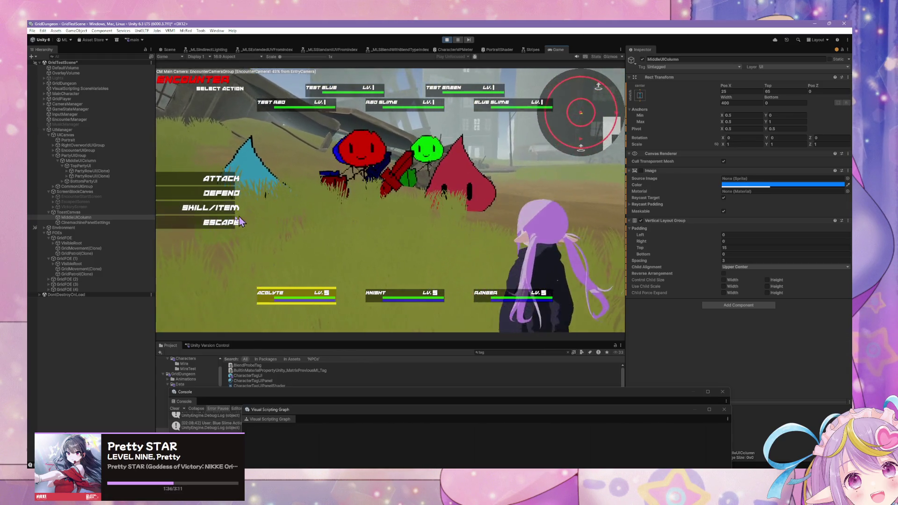
{"action": "left_click", "coordinate": [224, 211]}
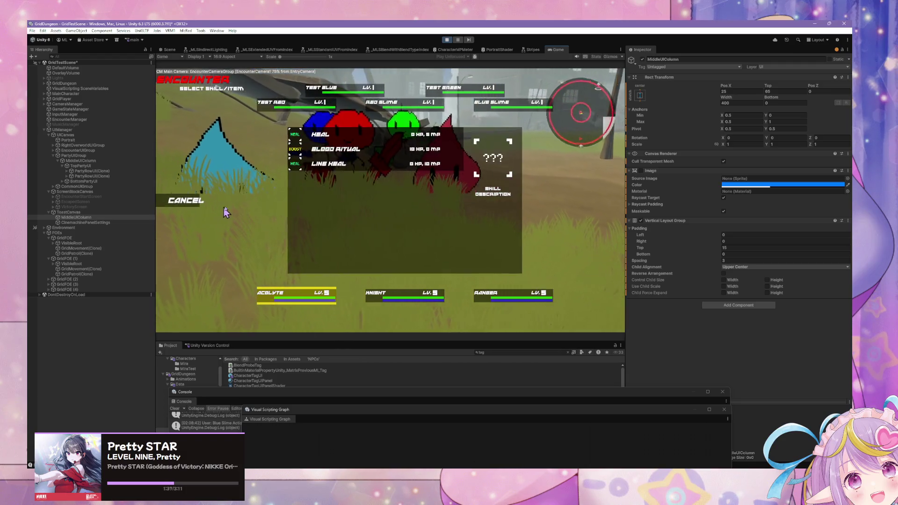
{"action": "left_click", "coordinate": [305, 166]}
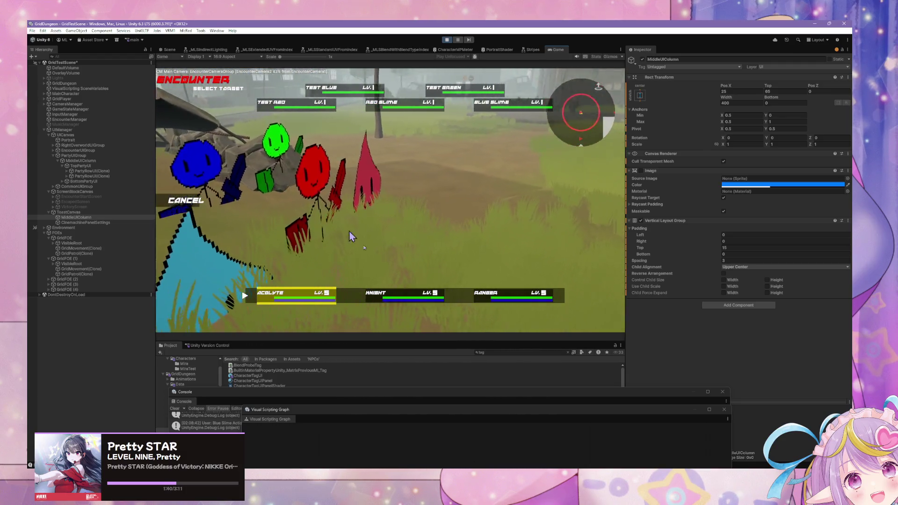
{"action": "left_click", "coordinate": [352, 237]}
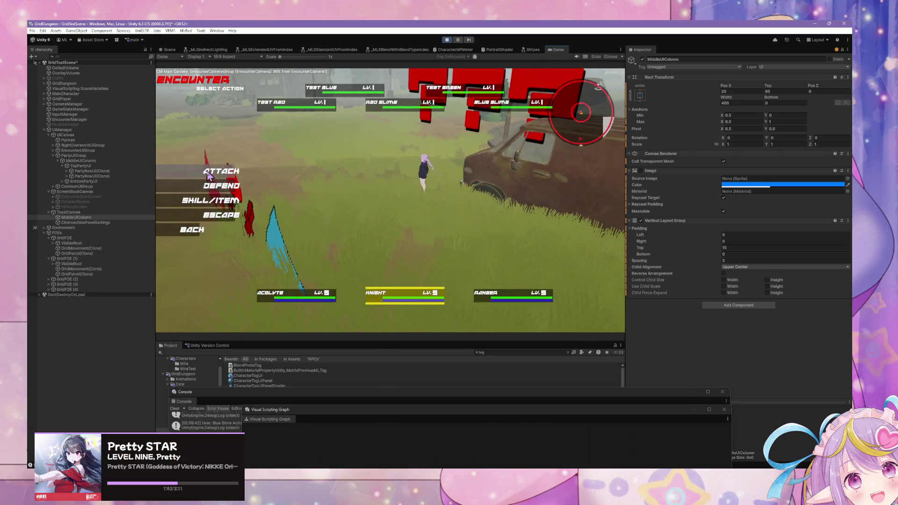
Give the Knight Quick Strike on Test Red and pick Line Shot for the Ranger
{"action": "left_click", "coordinate": [212, 201]}
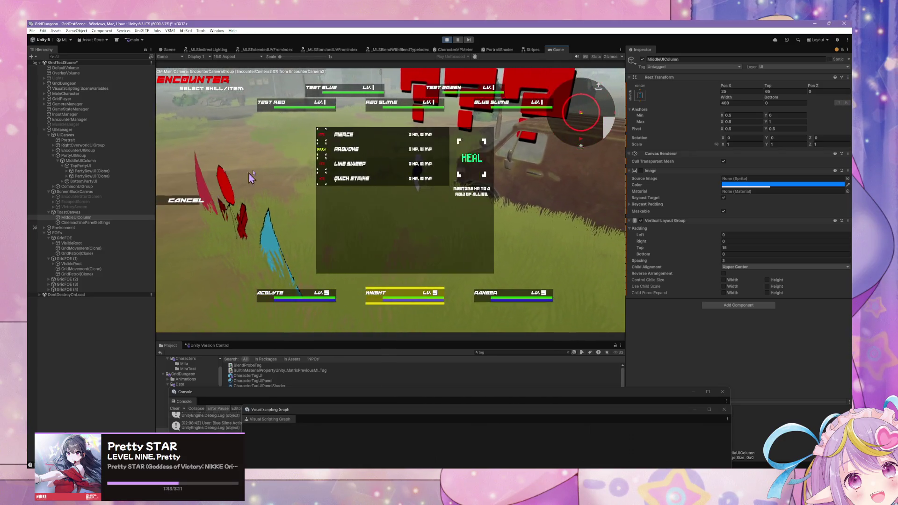
{"action": "left_click", "coordinate": [320, 163]}
{"action": "left_click", "coordinate": [186, 200]}
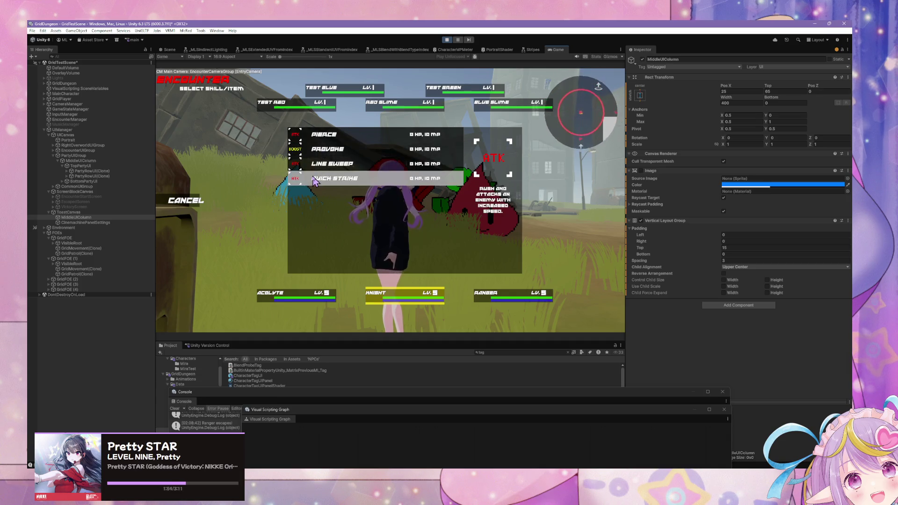
{"action": "left_click", "coordinate": [310, 164]}
{"action": "left_click", "coordinate": [306, 148]}
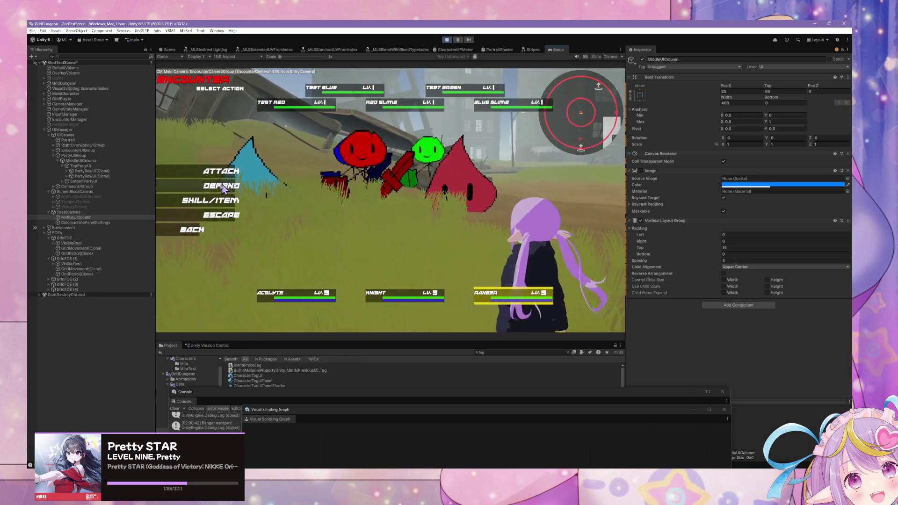
{"action": "left_click", "coordinate": [213, 197]}
{"action": "left_click", "coordinate": [304, 136]}
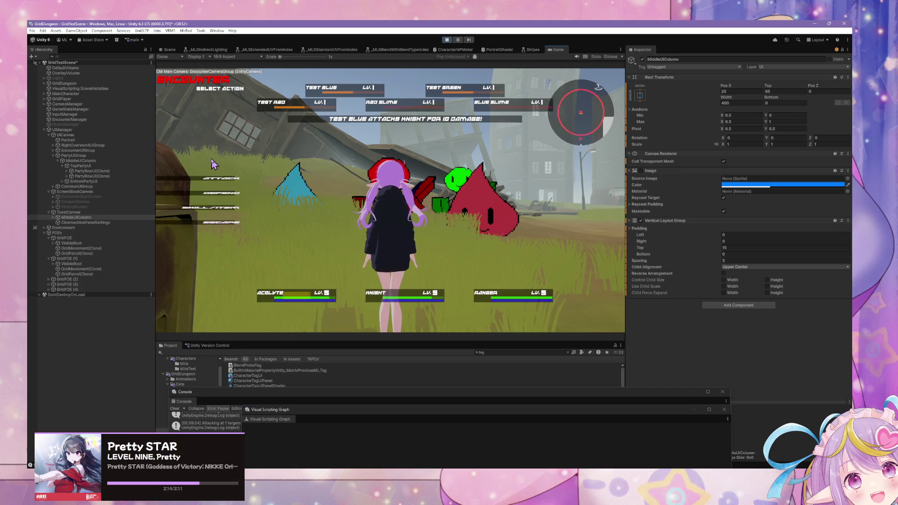
Commit the Acolyte's and Knight's actions, target the Ranger's Line Shot, and resolve the round
{"action": "key", "text": "Return"}
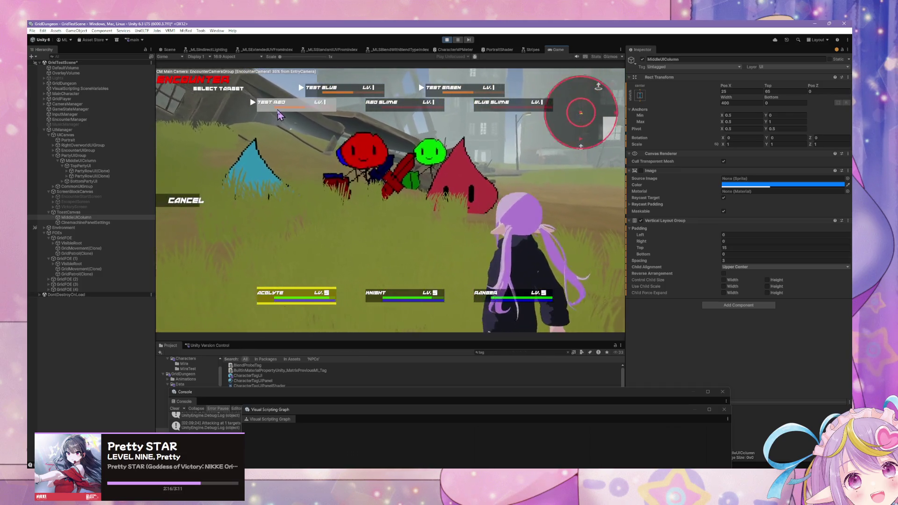
{"action": "left_click", "coordinate": [212, 173]}
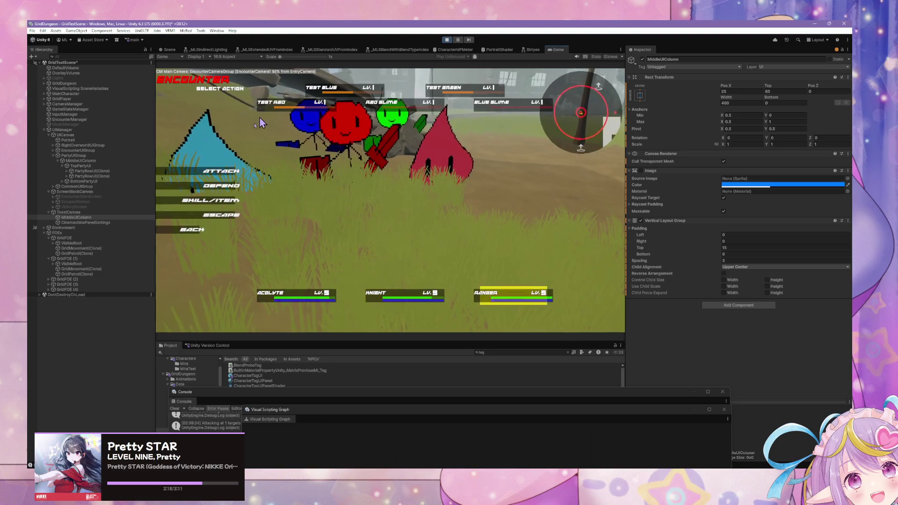
{"action": "left_click", "coordinate": [211, 200]}
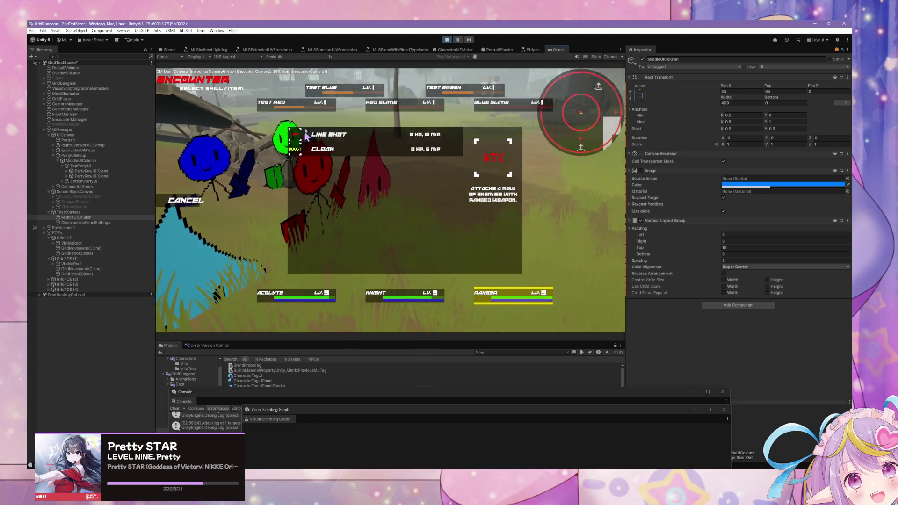
{"action": "left_click", "coordinate": [327, 137]}
{"action": "left_click", "coordinate": [303, 95]}
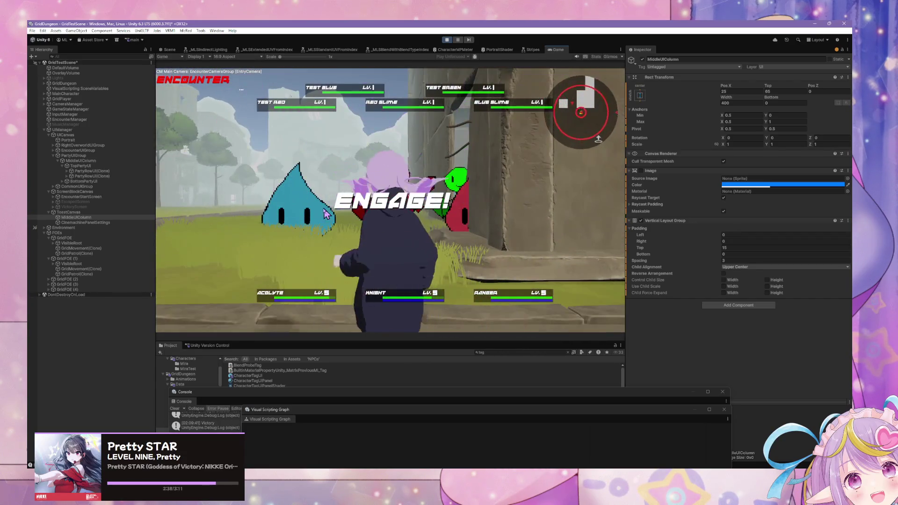
Pass the Acolyte's turn, then flee the Battle Test encounter with ESCAPE
{"action": "left_click", "coordinate": [221, 223]}
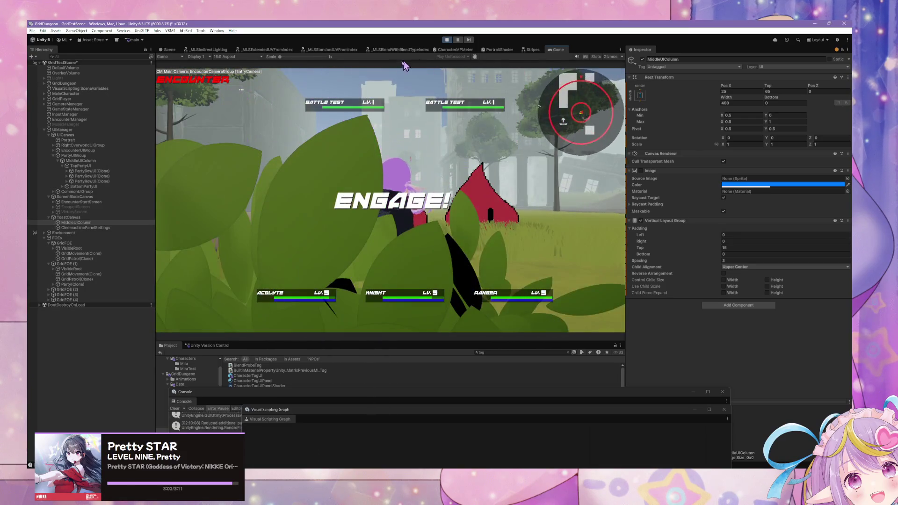
{"action": "left_click", "coordinate": [220, 223]}
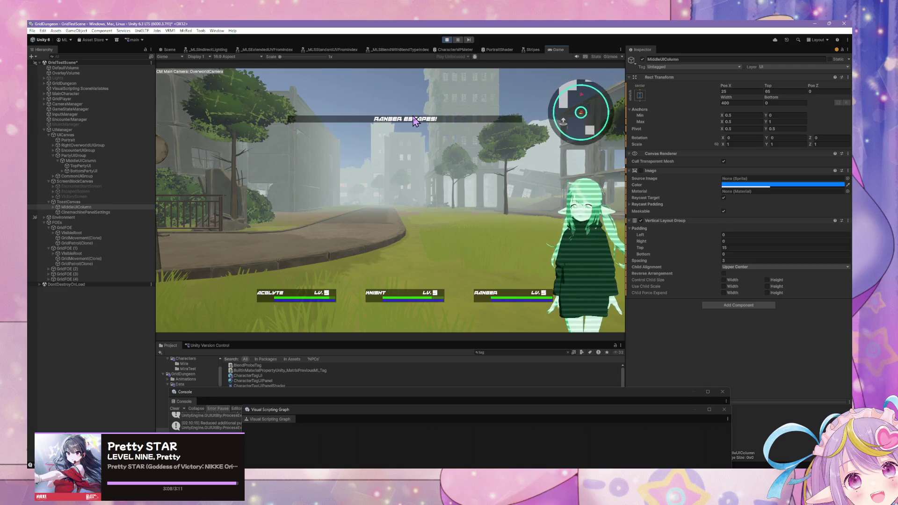
Stop play mode and move the Visual Scripting Graph window higher up the editor
{"action": "left_click", "coordinate": [446, 41]}
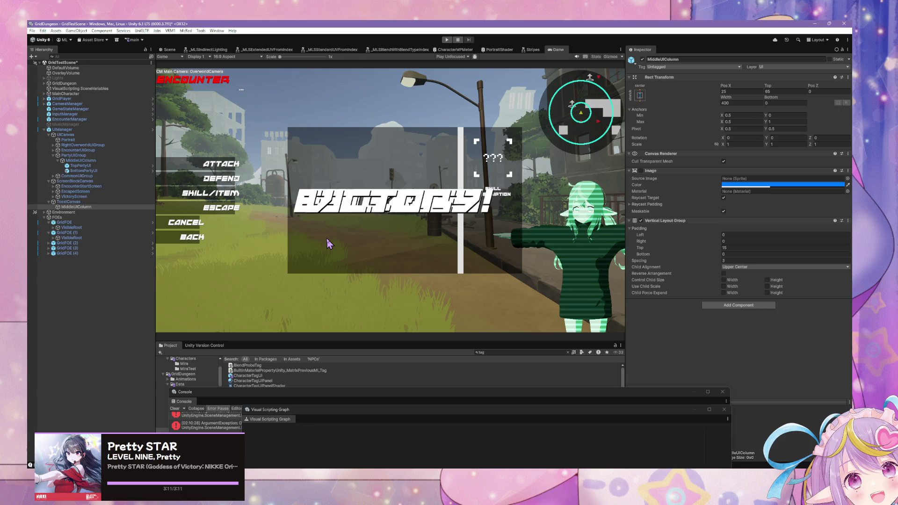
{"action": "mouse_move", "coordinate": [491, 470]}
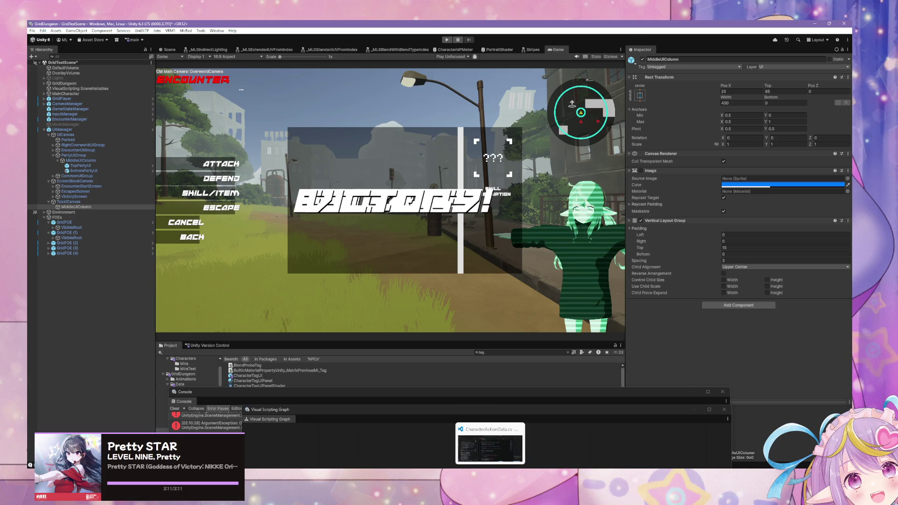
{"action": "left_click", "coordinate": [561, 470]}
{"action": "left_click", "coordinate": [534, 467]}
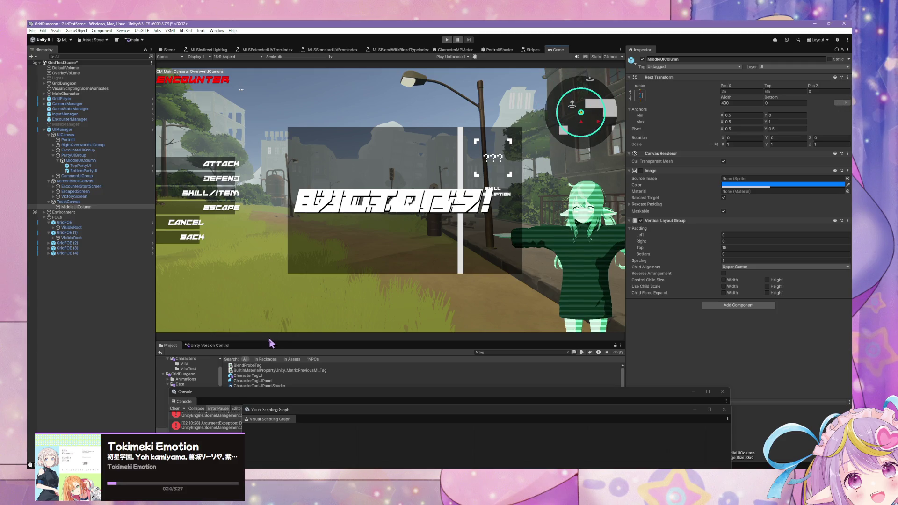
{"action": "mouse_move", "coordinate": [278, 405]}
{"action": "left_mouse_down"}
{"action": "mouse_move", "coordinate": [247, 224]}
{"action": "mouse_move", "coordinate": [194, 284]}
{"action": "left_mouse_up"}
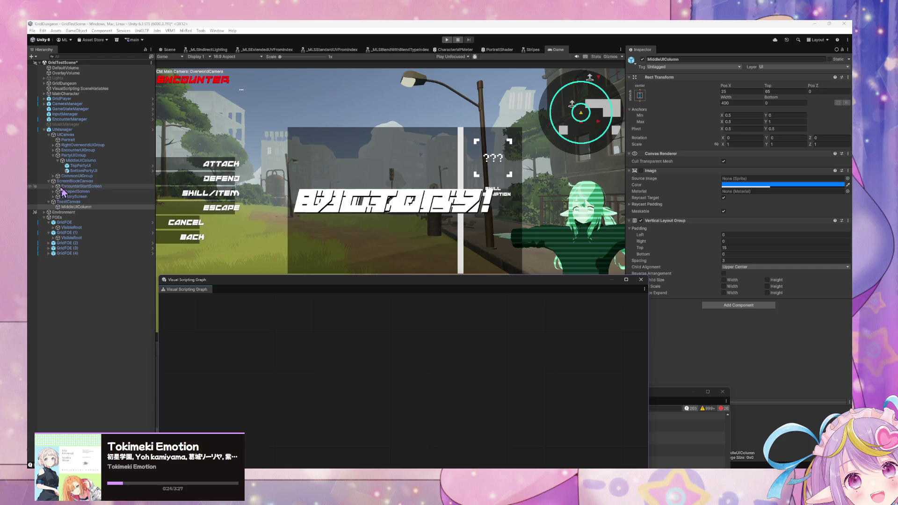
Expand CommonUIGroup, RightOverworldUIGroup, EncounterUIGroup and Actions in the Hierarchy
{"action": "left_click", "coordinate": [53, 176]}
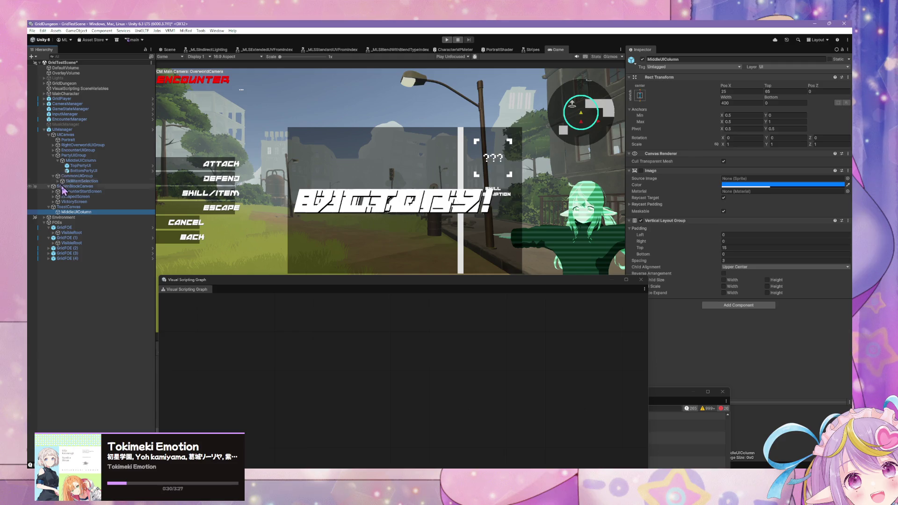
{"action": "left_click", "coordinate": [58, 181]}
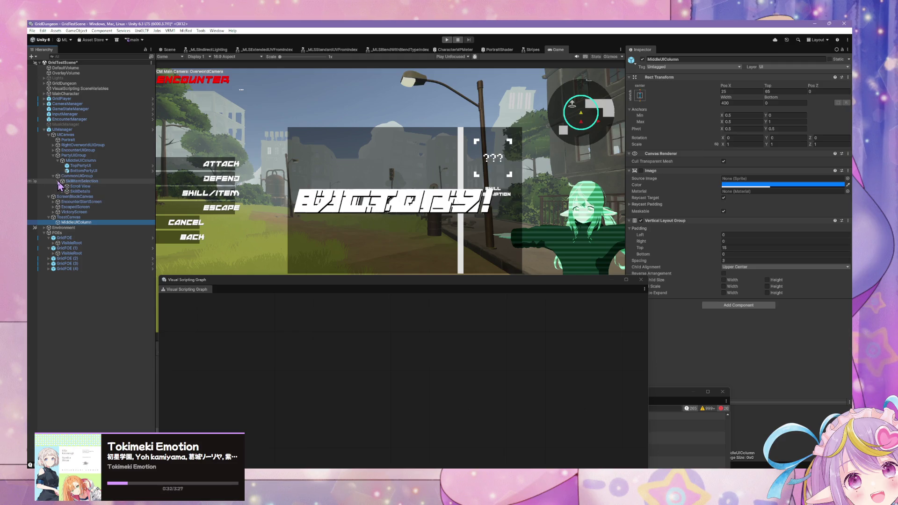
{"action": "left_click", "coordinate": [58, 181]}
{"action": "left_click", "coordinate": [53, 145]}
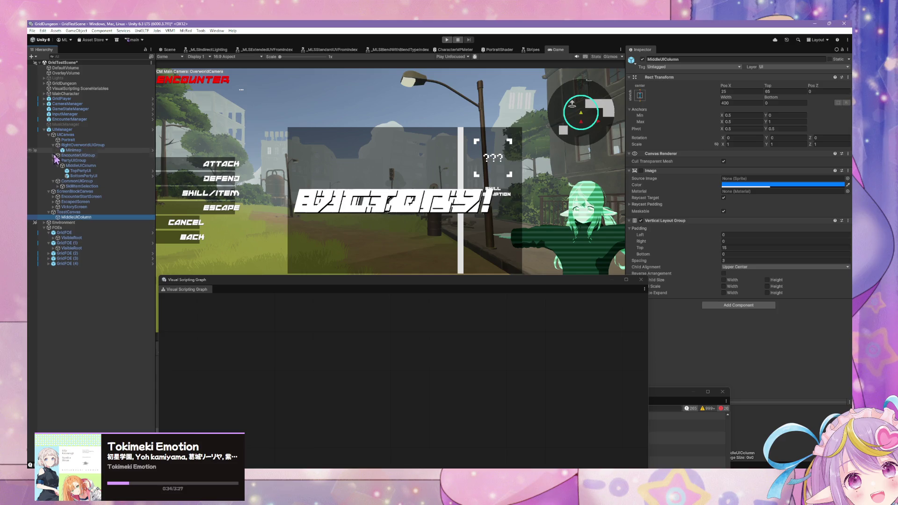
{"action": "left_click", "coordinate": [53, 156]}
{"action": "left_click", "coordinate": [58, 166]}
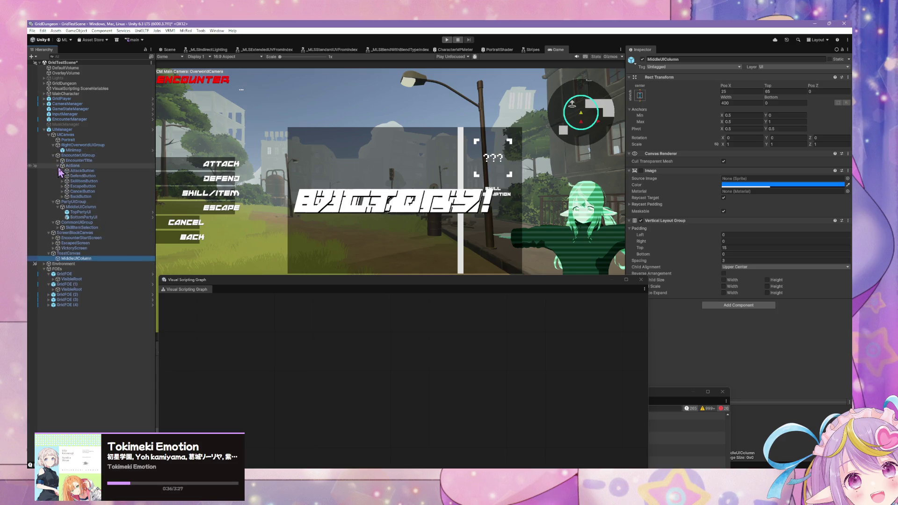
Select AttackButton, CancelButton and then BackButton to load its state graph, and move the graph window right
{"action": "left_click", "coordinate": [60, 172]}
{"action": "left_click", "coordinate": [75, 181]}
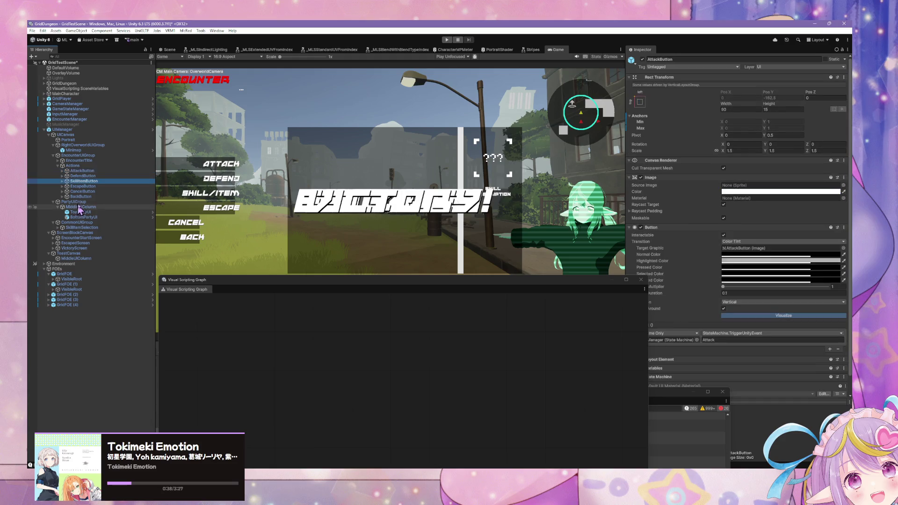
{"action": "left_click", "coordinate": [84, 192]}
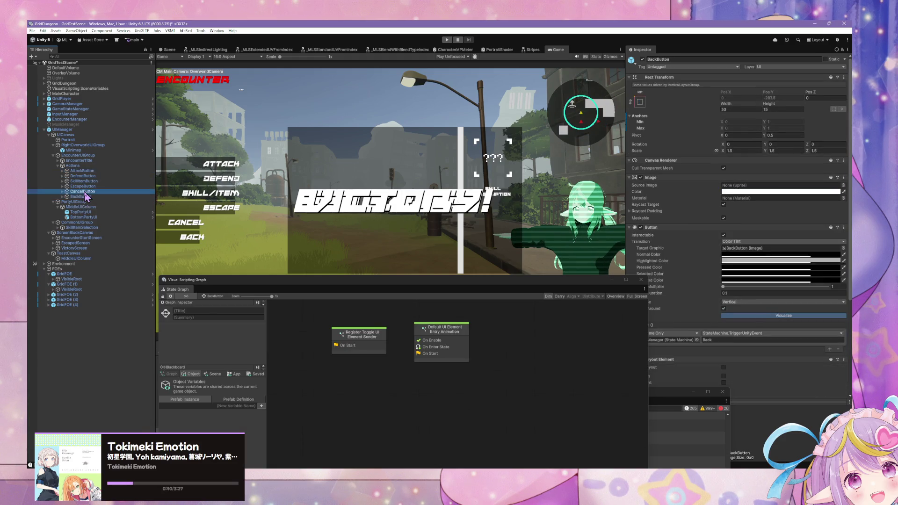
{"action": "left_click", "coordinate": [84, 197]}
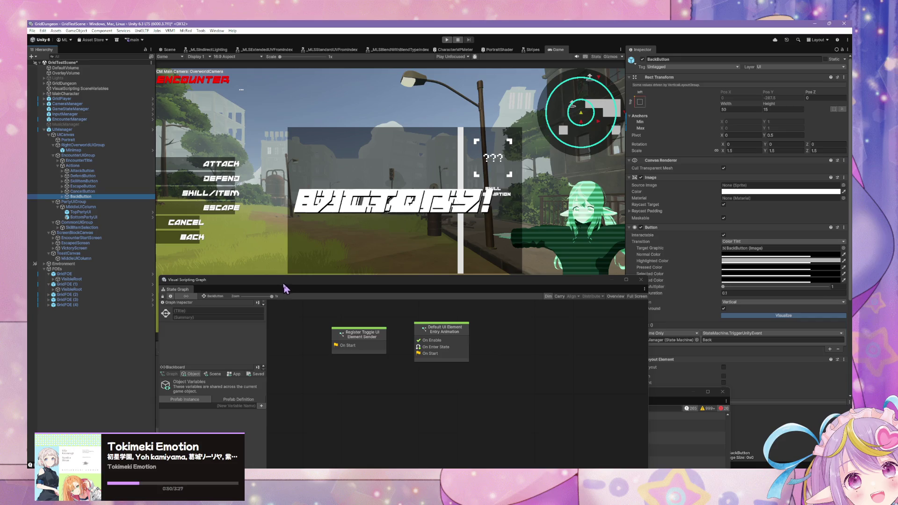
{"action": "mouse_move", "coordinate": [270, 284]}
{"action": "left_mouse_down"}
{"action": "mouse_move", "coordinate": [536, 235]}
{"action": "mouse_move", "coordinate": [299, 110]}
{"action": "mouse_move", "coordinate": [474, 140]}
{"action": "left_mouse_up"}
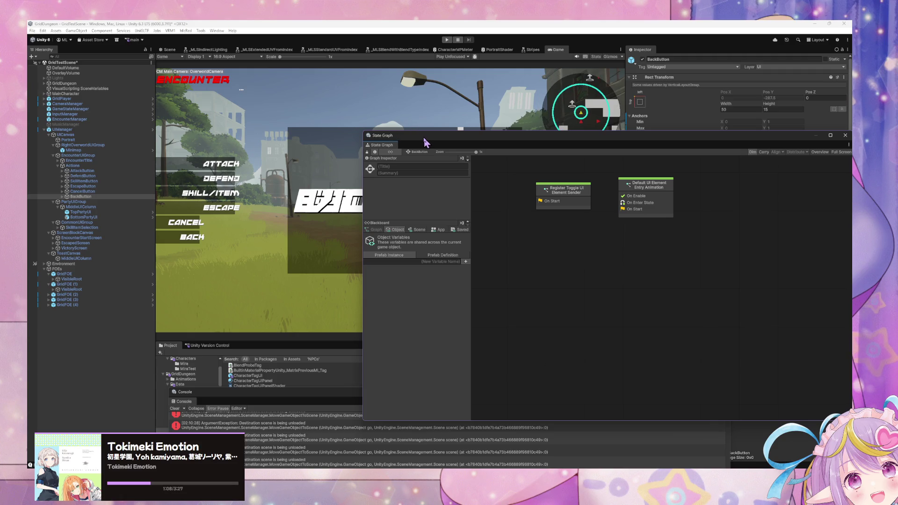
Drag the State Graph window further down and to the right
{"action": "left_click_drag", "start_coordinate": [425, 142], "coordinate": [452, 194]}
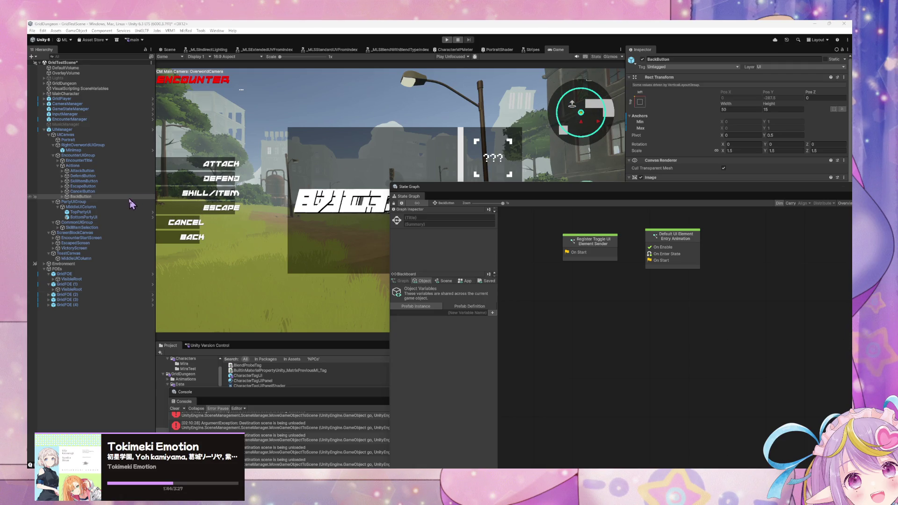
Switch to VS Code and search CharacterActionData.cs for 'rtion' from the Execute method
{"action": "key", "text": "alt+Tab"}
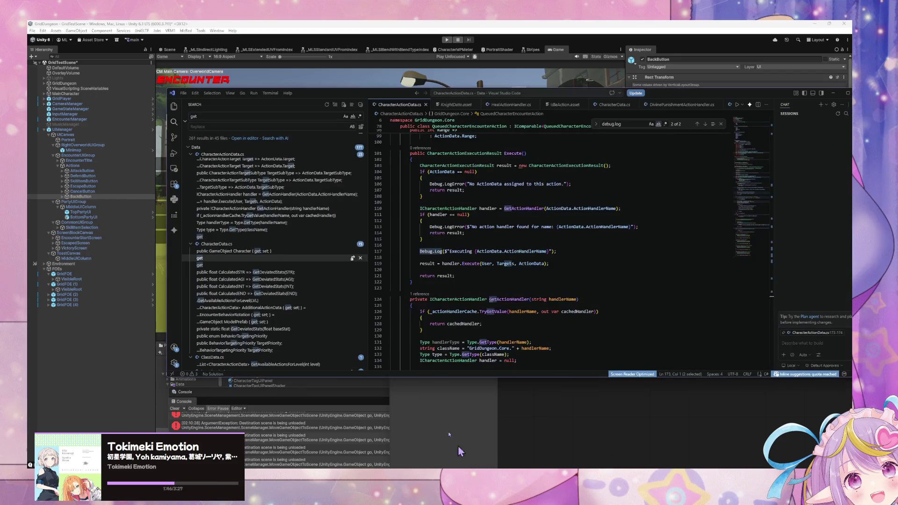
{"action": "left_click", "coordinate": [424, 196]}
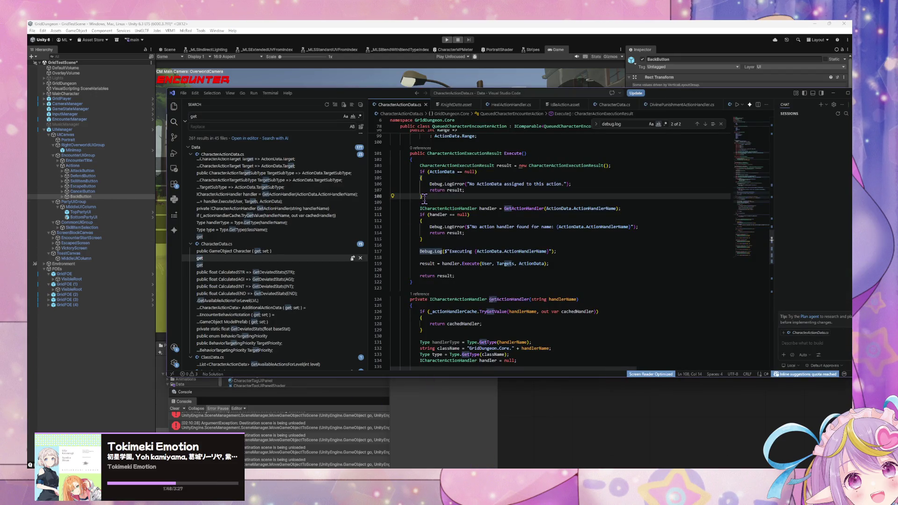
{"action": "key", "text": "ctrl+f"}
{"action": "type", "text": "r"}
{"action": "type", "text": "tion"}
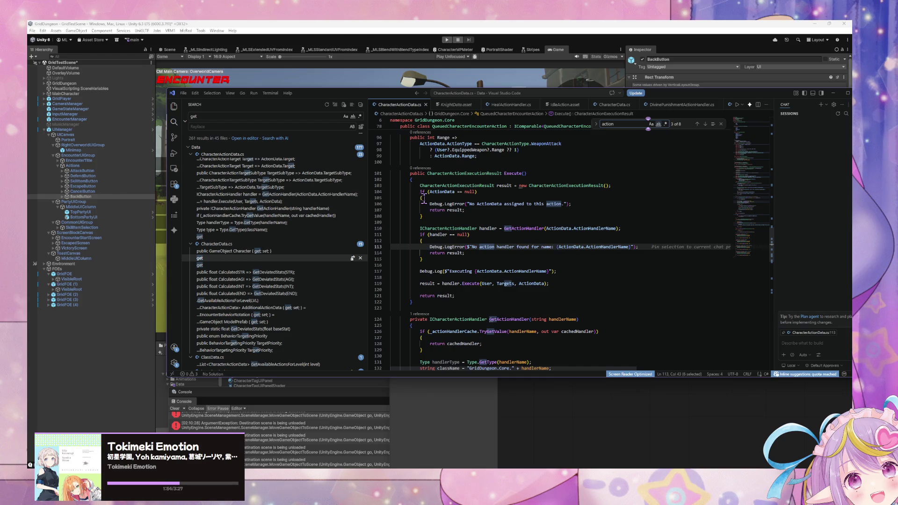
Scroll the Explorer up to the Acolyte, Knight and Ranger class action files, then return to Unity
{"action": "scroll", "coordinate": [430, 192], "scroll_direction": "up", "scroll_amount": 6}
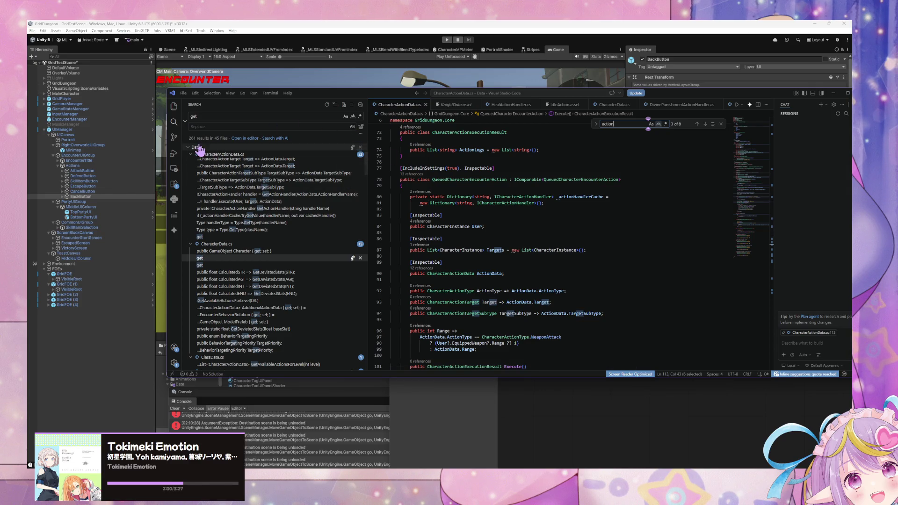
{"action": "left_click", "coordinate": [174, 106]}
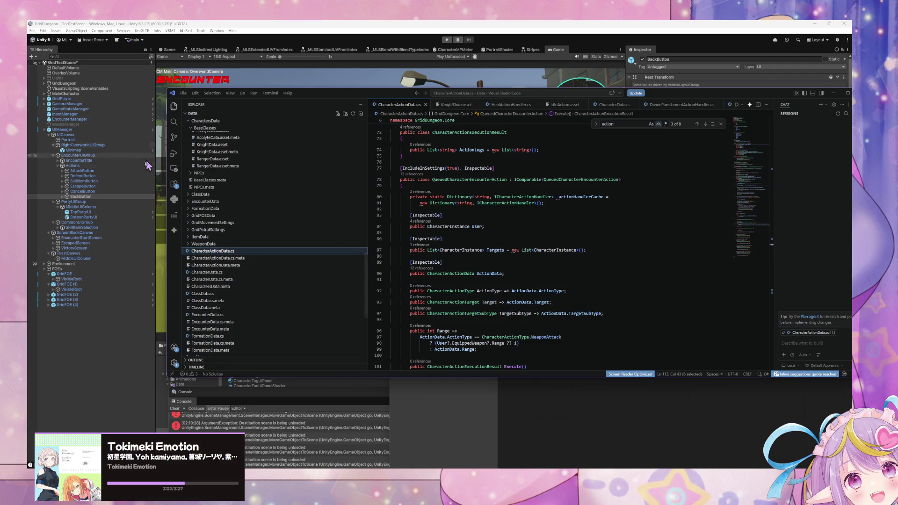
{"action": "scroll", "coordinate": [258, 178], "scroll_direction": "up", "scroll_amount": 5}
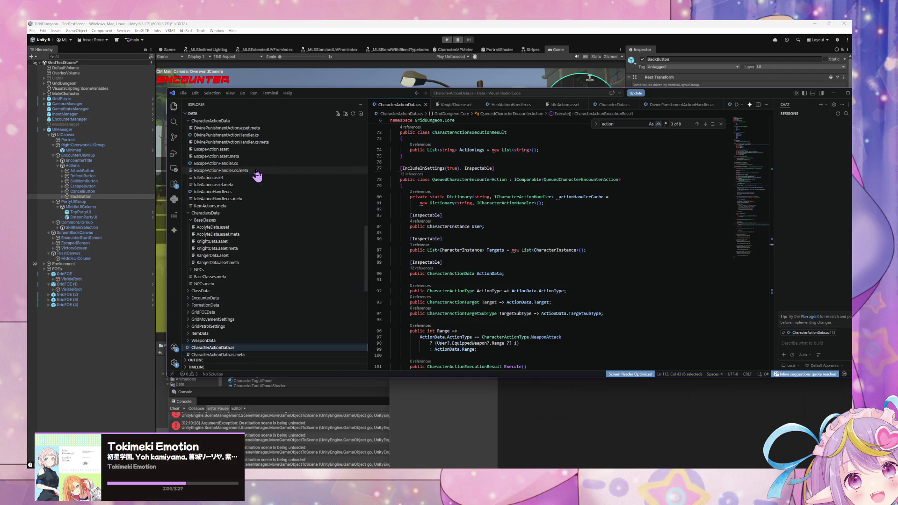
{"action": "scroll", "coordinate": [257, 175], "scroll_direction": "up", "scroll_amount": 10}
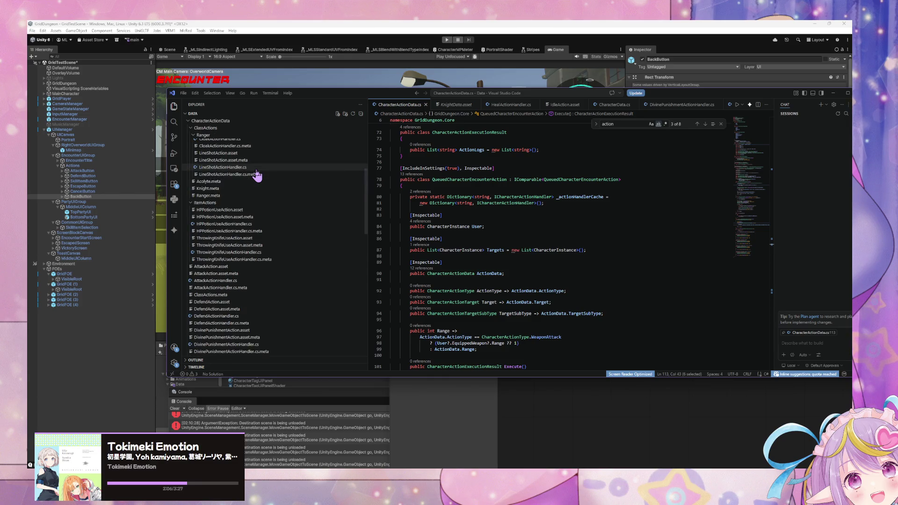
{"action": "scroll", "coordinate": [256, 174], "scroll_direction": "up", "scroll_amount": 5}
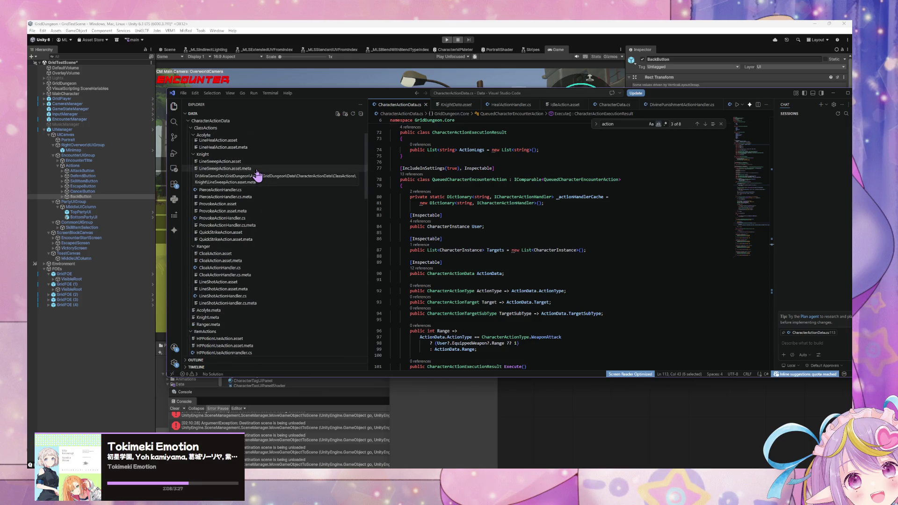
{"action": "scroll", "coordinate": [257, 174], "scroll_direction": "up", "scroll_amount": 3}
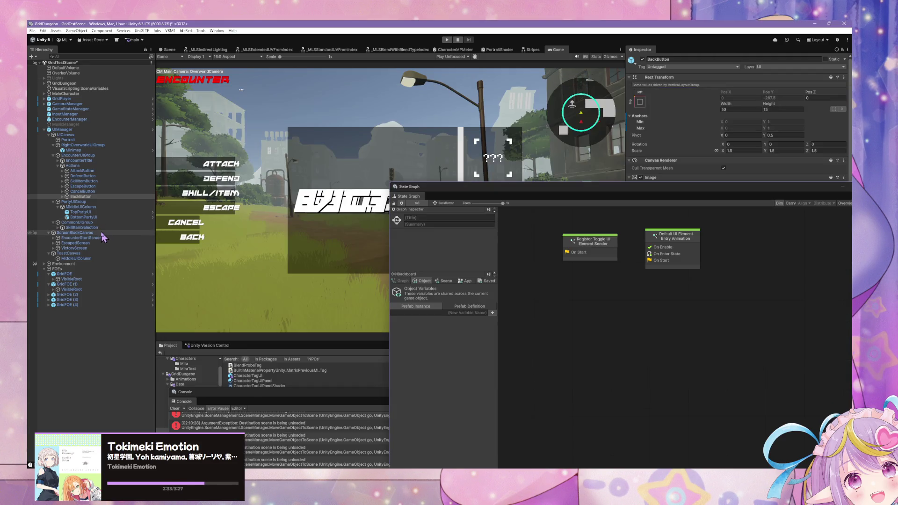
{"action": "left_click", "coordinate": [101, 239]}
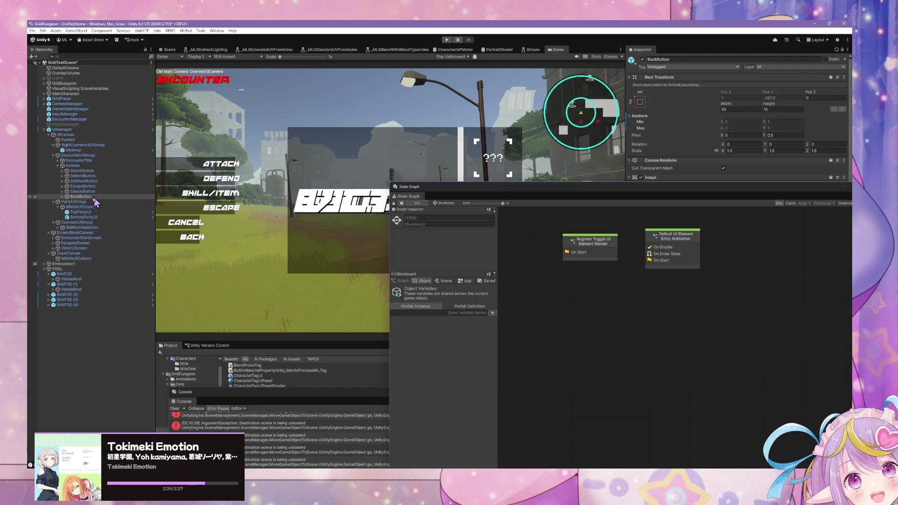
Select EncounterUIGroup and then CommonUIGroup in the Hierarchy to view them in the Inspector
{"action": "left_click", "coordinate": [95, 155]}
{"action": "left_click", "coordinate": [74, 223]}
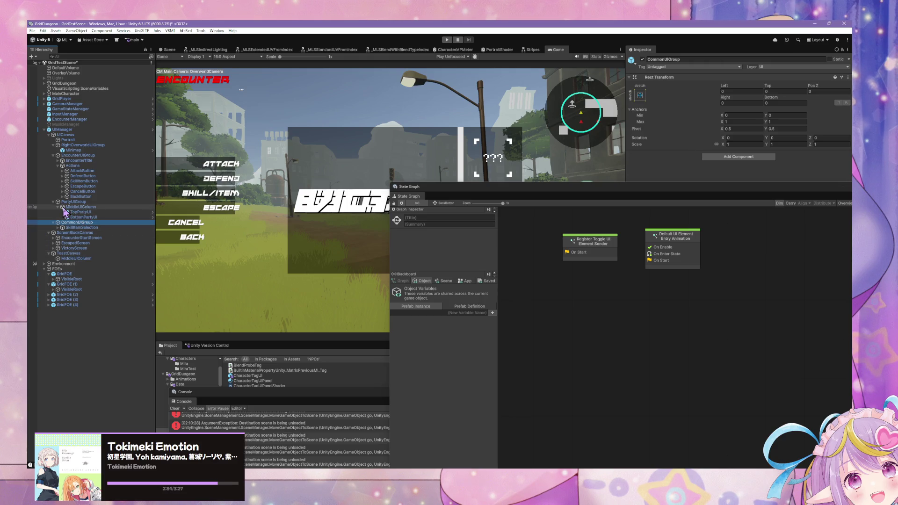
Open the Activate Camera Group script graph inside CameraManager's Encounter state
{"action": "left_click", "coordinate": [103, 105]}
{"action": "left_click", "coordinate": [44, 104]}
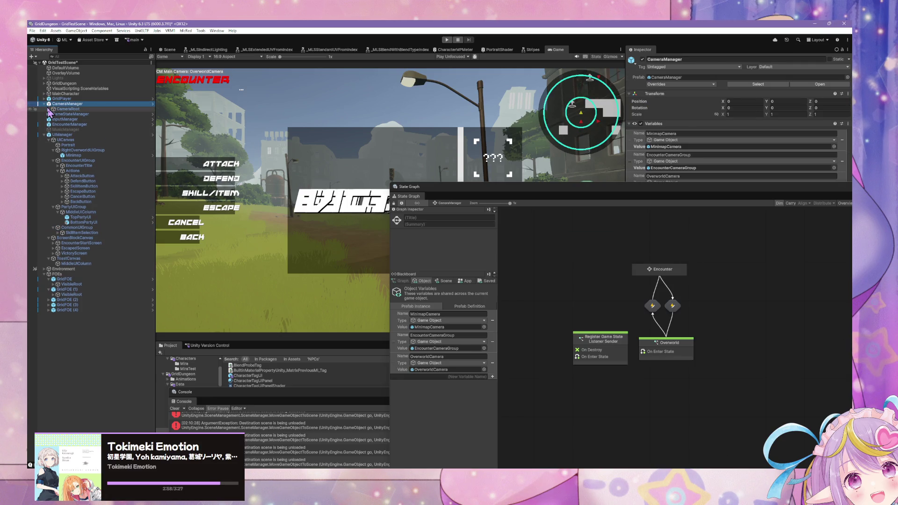
{"action": "left_click", "coordinate": [49, 109]}
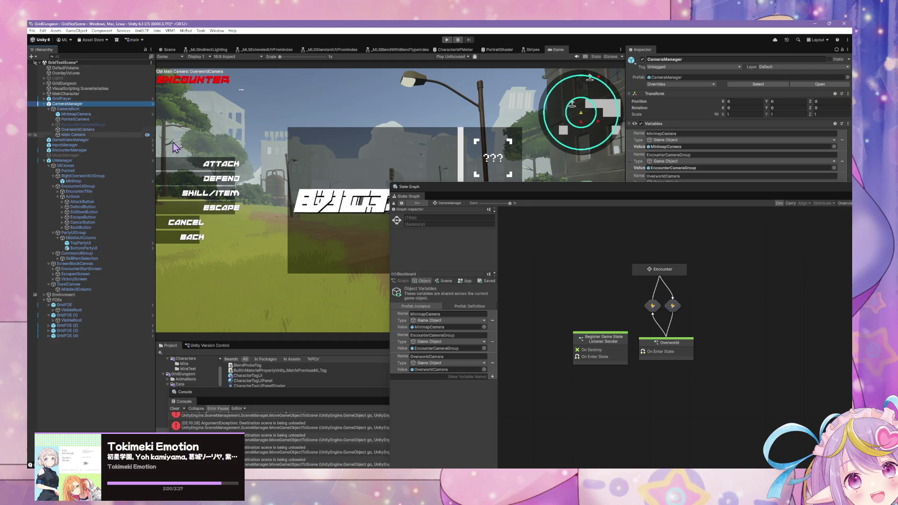
{"action": "double_click", "coordinate": [678, 270]}
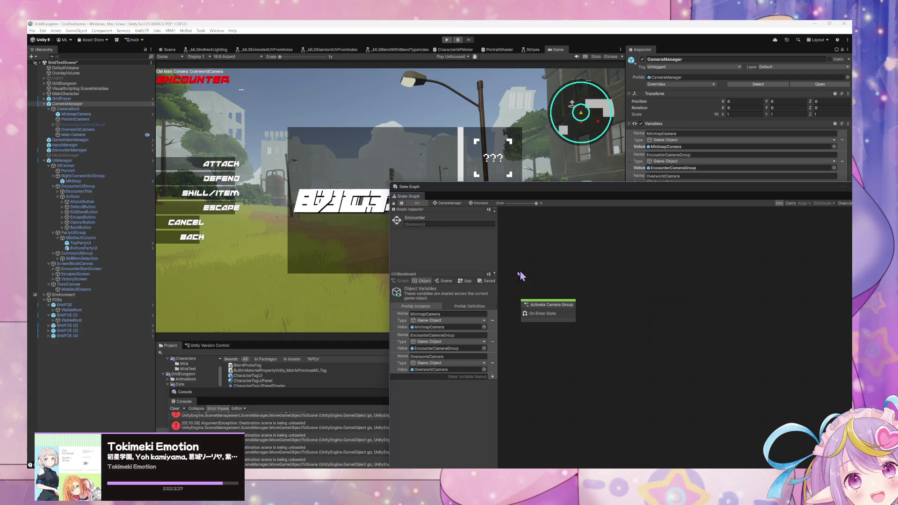
{"action": "double_click", "coordinate": [546, 317]}
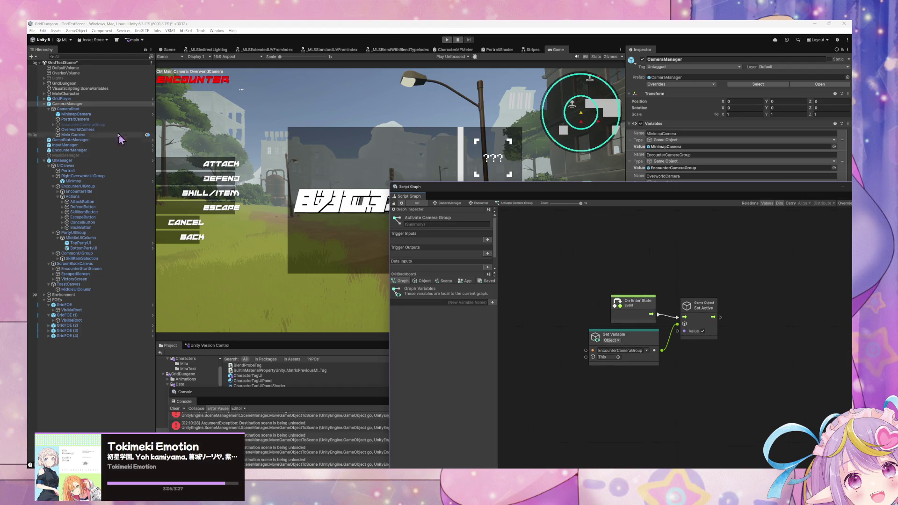
Show EncounterCameraGroup's four-camera sequencer and float the Script Graph into its own window
{"action": "left_click", "coordinate": [98, 124]}
{"action": "left_click", "coordinate": [53, 125]}
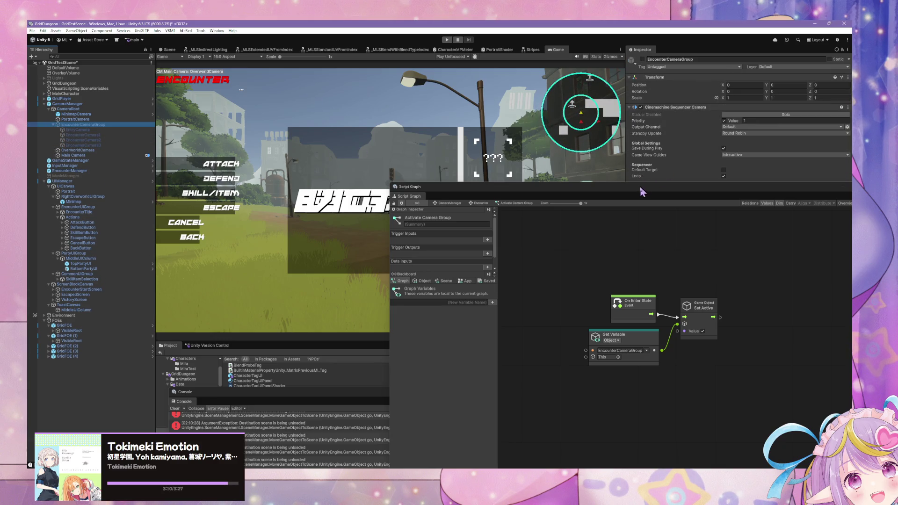
{"action": "mouse_move", "coordinate": [642, 192]}
{"action": "left_mouse_down"}
{"action": "mouse_move", "coordinate": [287, 263]}
{"action": "mouse_move", "coordinate": [354, 271]}
{"action": "left_mouse_up"}
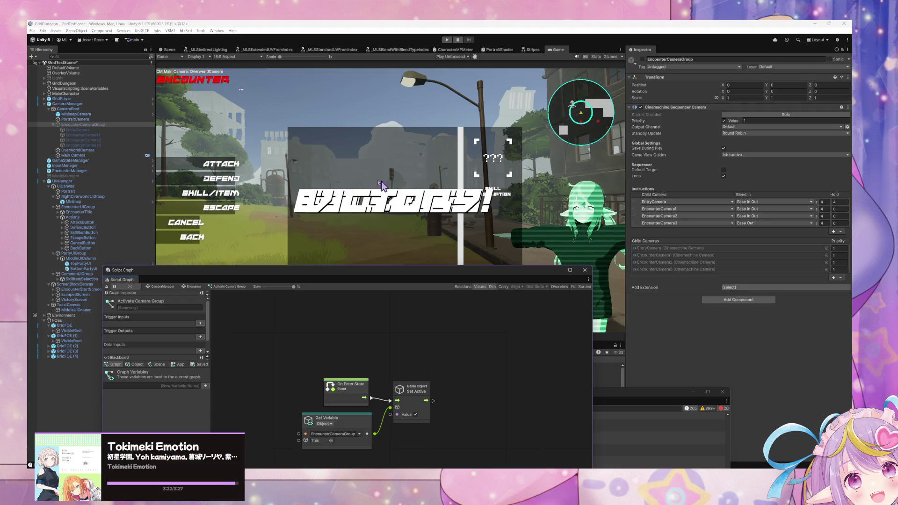
{"action": "left_click", "coordinate": [645, 112]}
Turn off the Cinemachine Sequencer Camera component on EncounterCameraGroup
{"action": "left_click", "coordinate": [641, 108]}
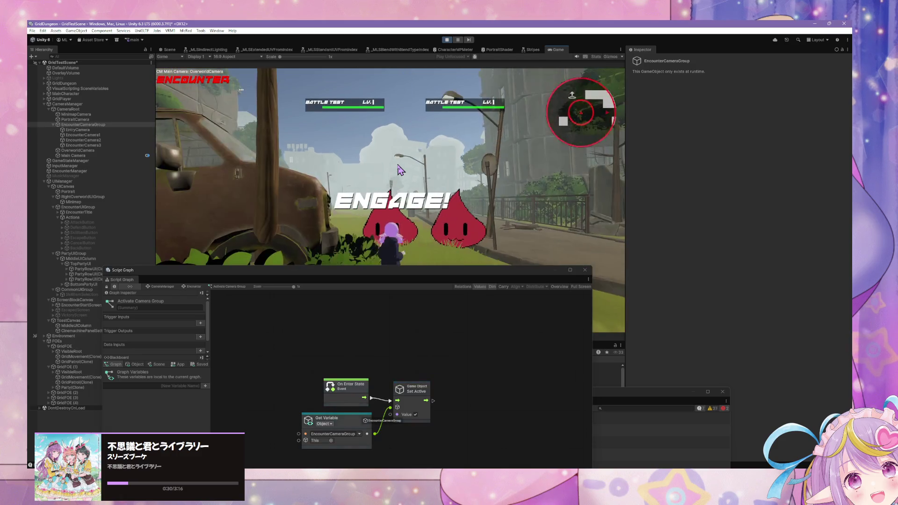
Escape the BATTLE TEST and slime encounters with every party member, then stop play mode
{"action": "left_click", "coordinate": [427, 281]}
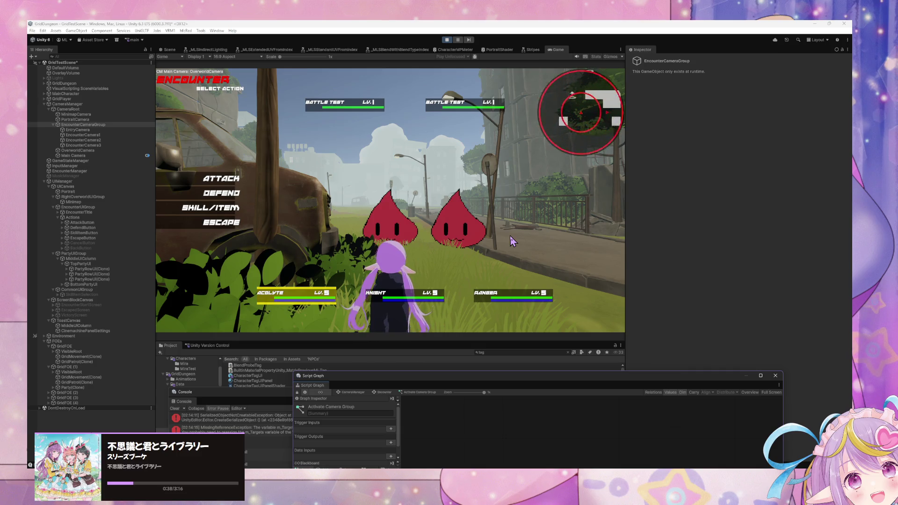
{"action": "left_click", "coordinate": [219, 225]}
{"action": "left_click", "coordinate": [219, 222]}
{"action": "left_click", "coordinate": [219, 223]}
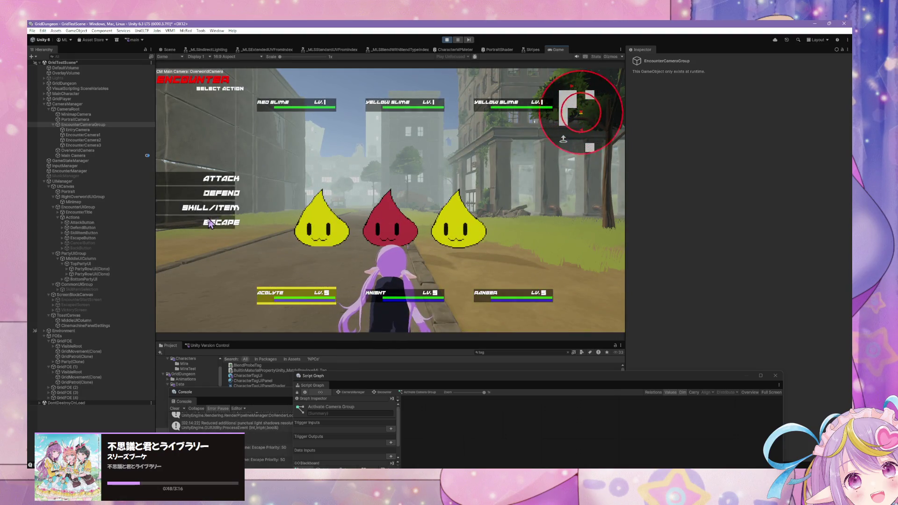
{"action": "left_click", "coordinate": [210, 224]}
{"action": "left_click", "coordinate": [210, 220]}
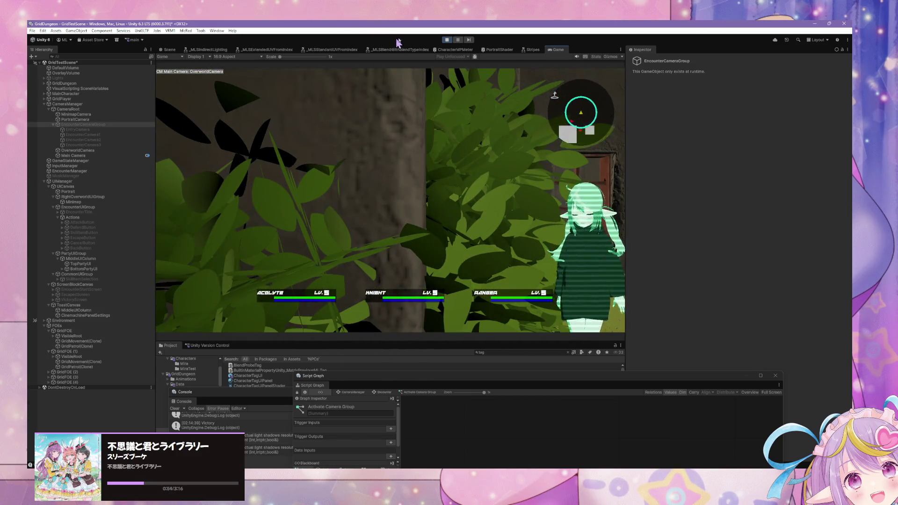
{"action": "left_click", "coordinate": [447, 40]}
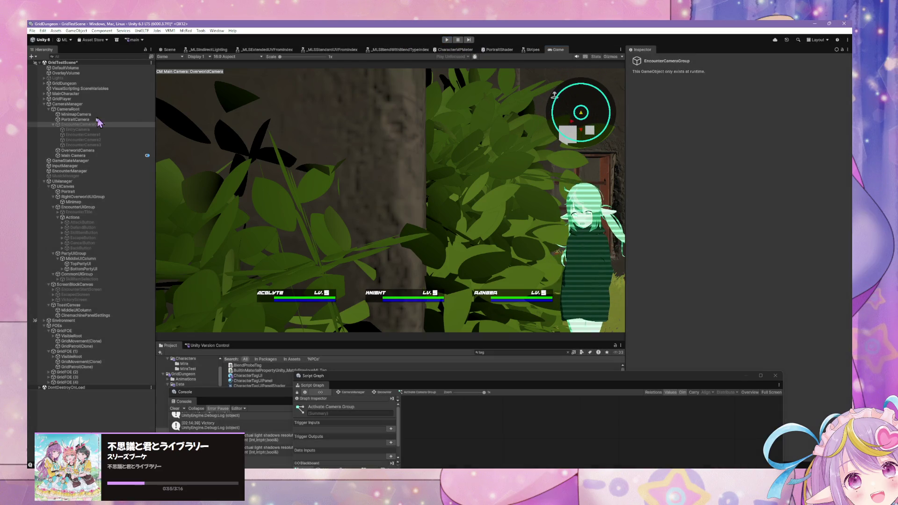
Enable EncounterCameraGroup and deactivate EncounterCamera1–3, leaving only EntryCamera active
{"action": "left_click", "coordinate": [83, 124]}
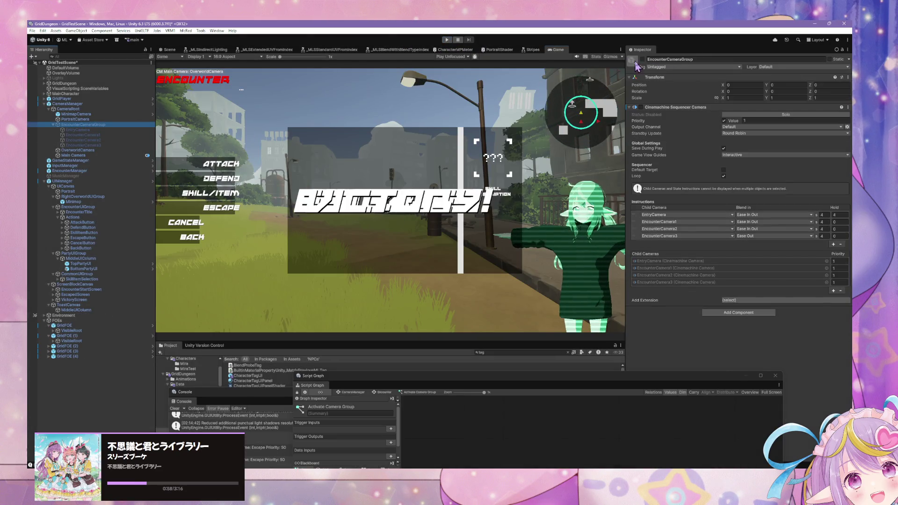
{"action": "left_click", "coordinate": [643, 60]}
{"action": "left_click", "coordinate": [83, 135]}
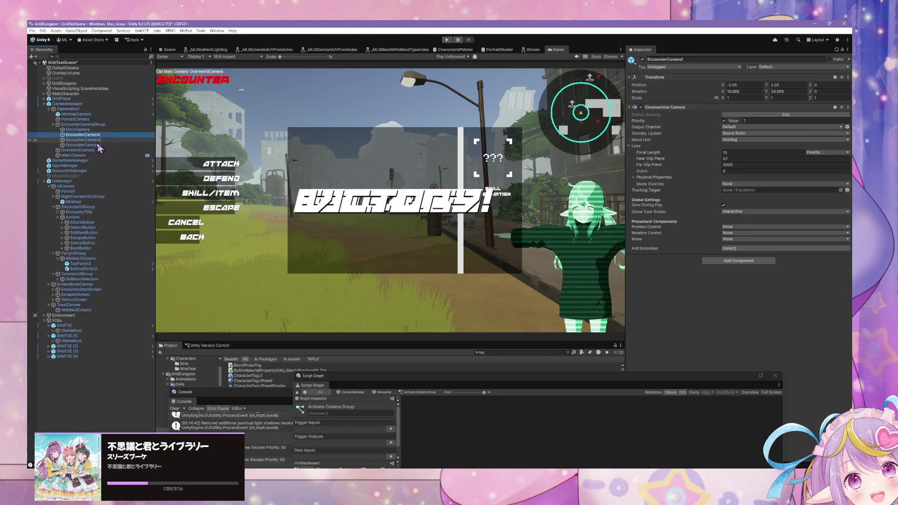
{"action": "left_click", "coordinate": [96, 145], "text": "shift"}
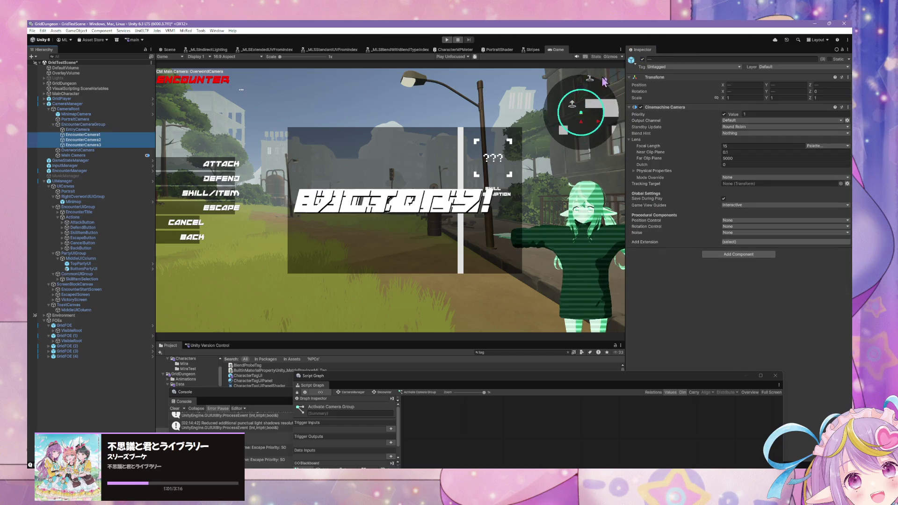
{"action": "left_click", "coordinate": [643, 60]}
{"action": "left_click", "coordinate": [78, 130]}
Remove EncounterCamera3, 2 and 1 from the sequencer instructions, keeping only EntryCamera, and start play mode
{"action": "left_click", "coordinate": [116, 125]}
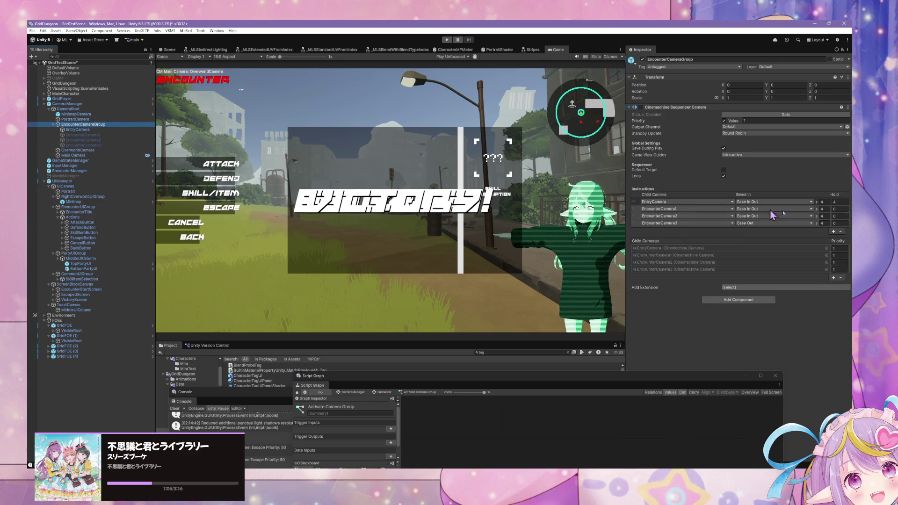
{"action": "left_click", "coordinate": [839, 223]}
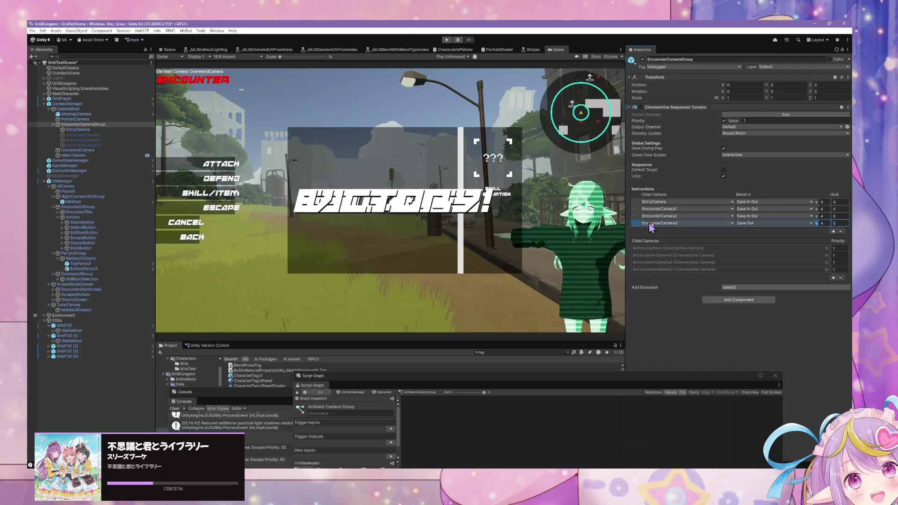
{"action": "left_click", "coordinate": [841, 231]}
{"action": "left_click", "coordinate": [841, 224]}
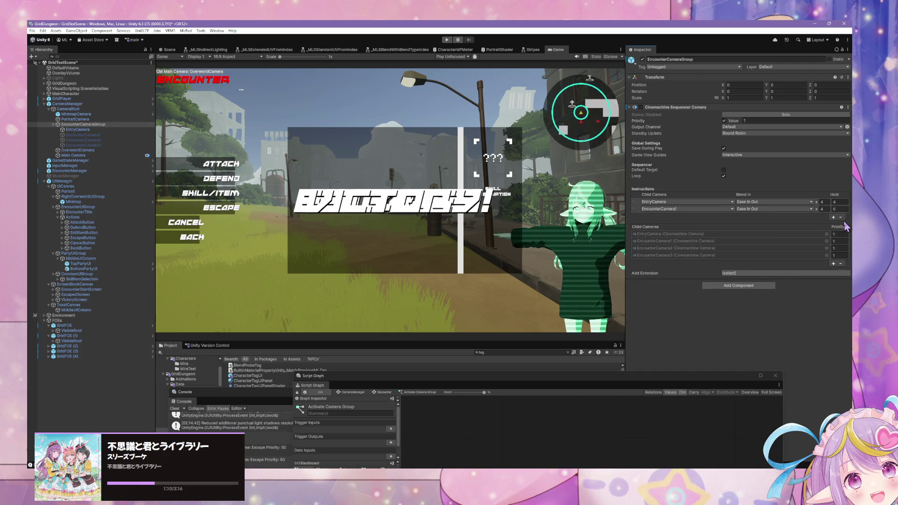
{"action": "left_click", "coordinate": [840, 217]}
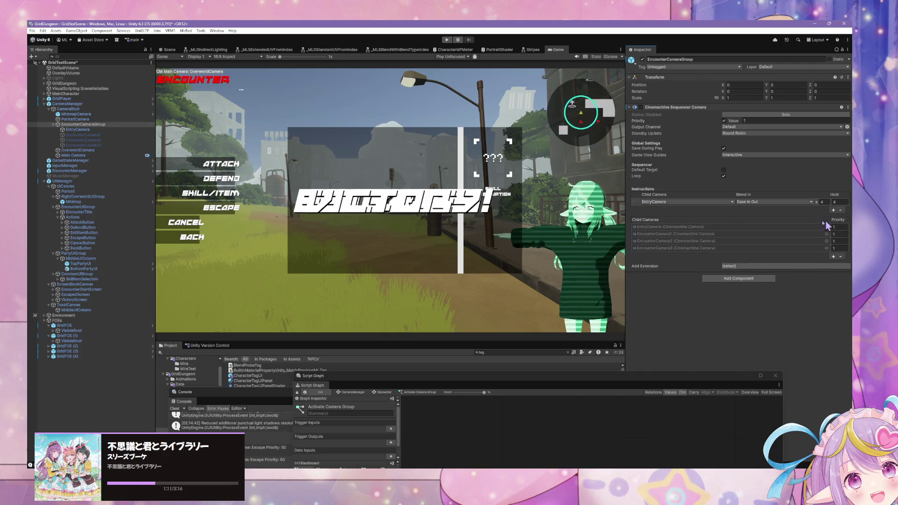
{"action": "left_click", "coordinate": [151, 135]}
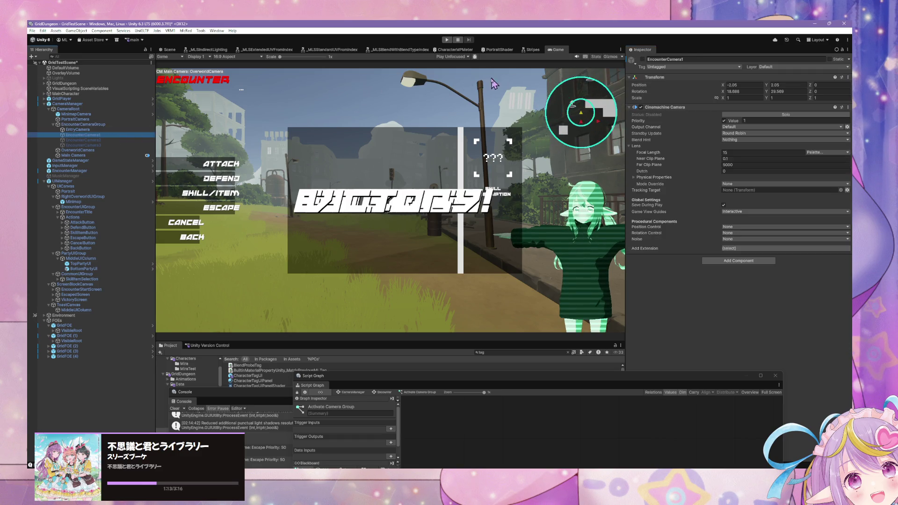
{"action": "left_click", "coordinate": [449, 41]}
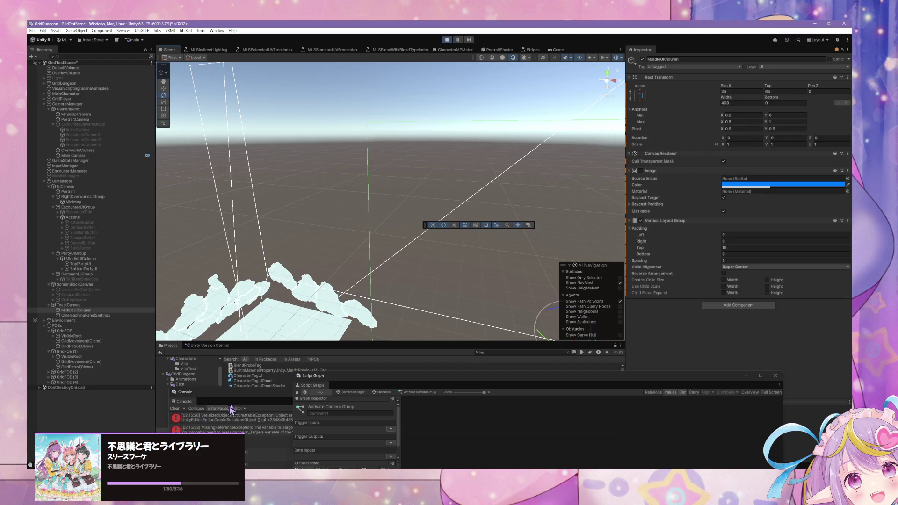
Clear the enlarged Console, return to the Game view, and move the Console back down
{"action": "mouse_move", "coordinate": [248, 398]}
{"action": "left_mouse_down"}
{"action": "mouse_move", "coordinate": [245, 347]}
{"action": "mouse_move", "coordinate": [321, 179]}
{"action": "left_mouse_up"}
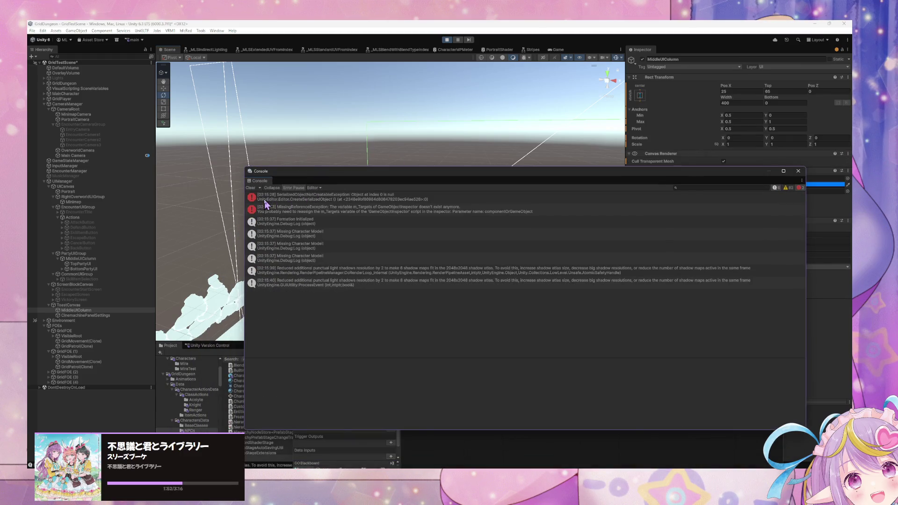
{"action": "left_click", "coordinate": [250, 188]}
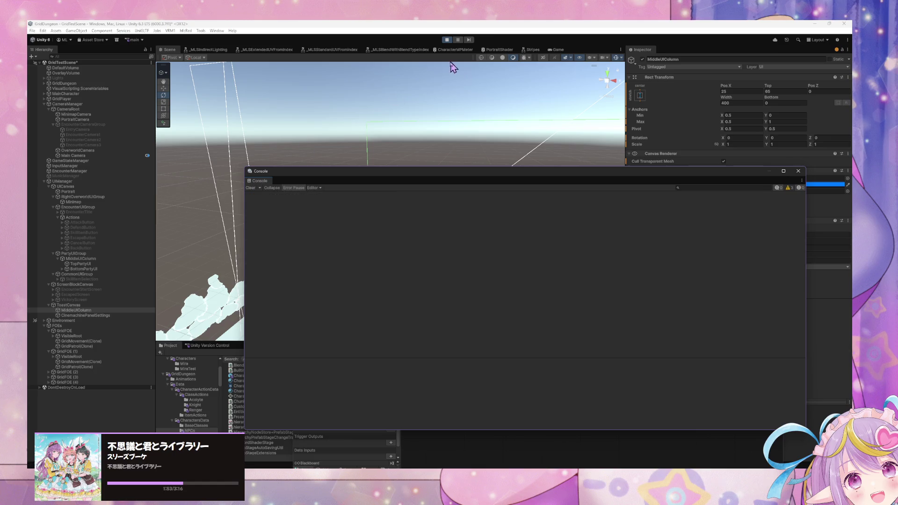
{"action": "left_click", "coordinate": [558, 49]}
{"action": "left_click_drag", "start_coordinate": [481, 177], "coordinate": [566, 348]}
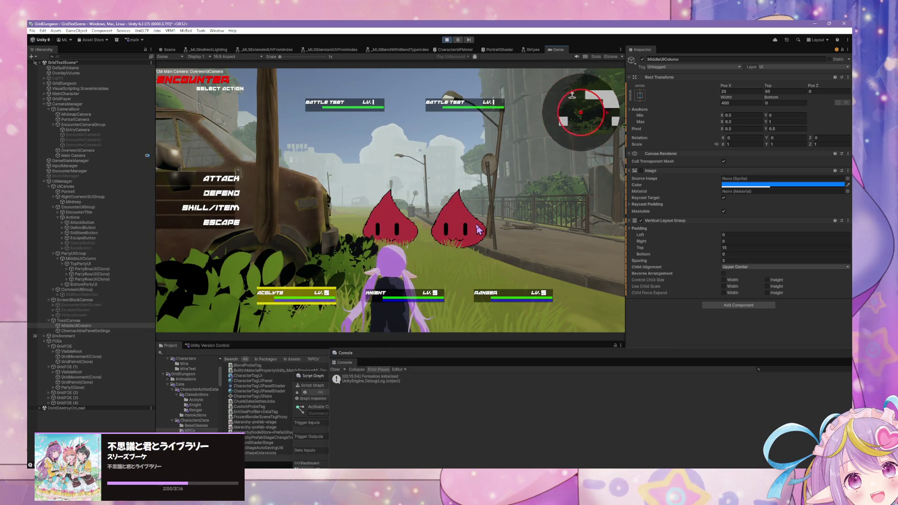
Re-enable EncounterCameraGroup's Cinemachine Sequencer Camera and choose ESCAPE for all party members in the BATTLE TEST fight
{"action": "left_click", "coordinate": [94, 125]}
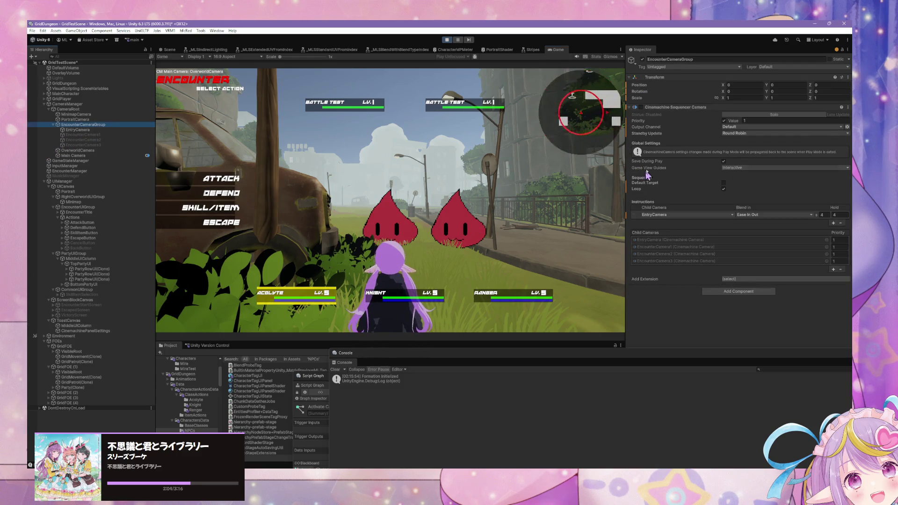
{"action": "left_click", "coordinate": [641, 107]}
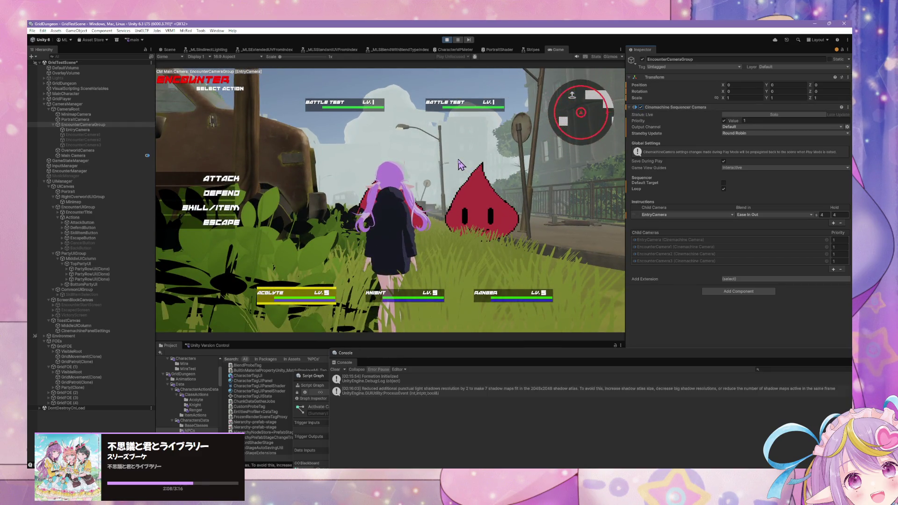
{"action": "left_click", "coordinate": [217, 223]}
{"action": "left_click", "coordinate": [225, 217]}
{"action": "left_click", "coordinate": [225, 217]}
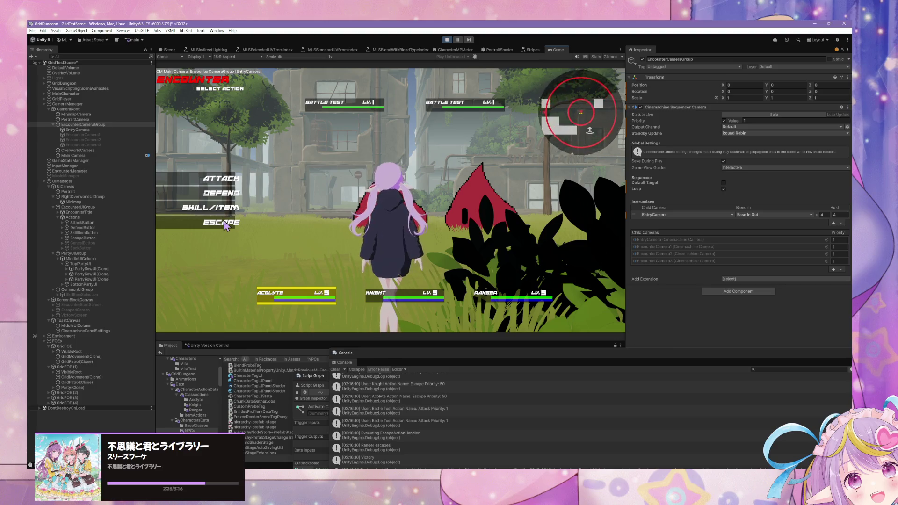
{"action": "left_click", "coordinate": [226, 225]}
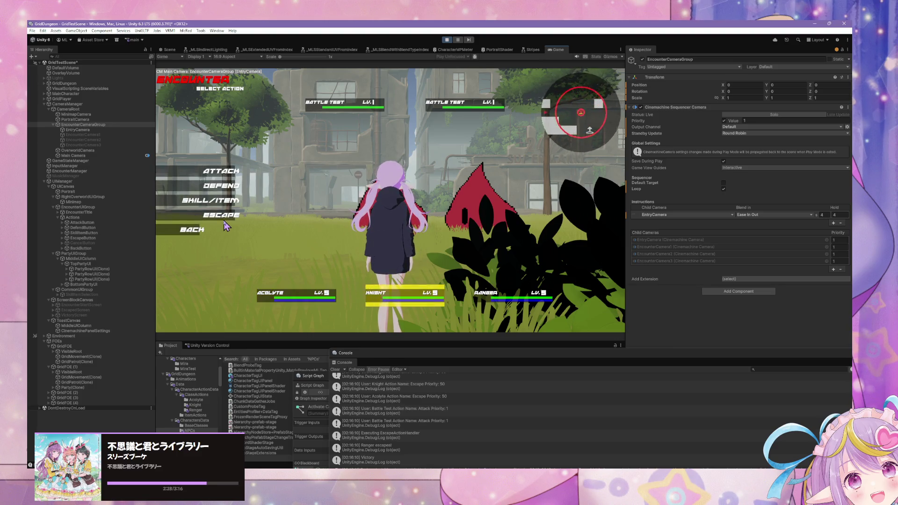
{"action": "left_click", "coordinate": [227, 225]}
{"action": "left_click", "coordinate": [228, 224]}
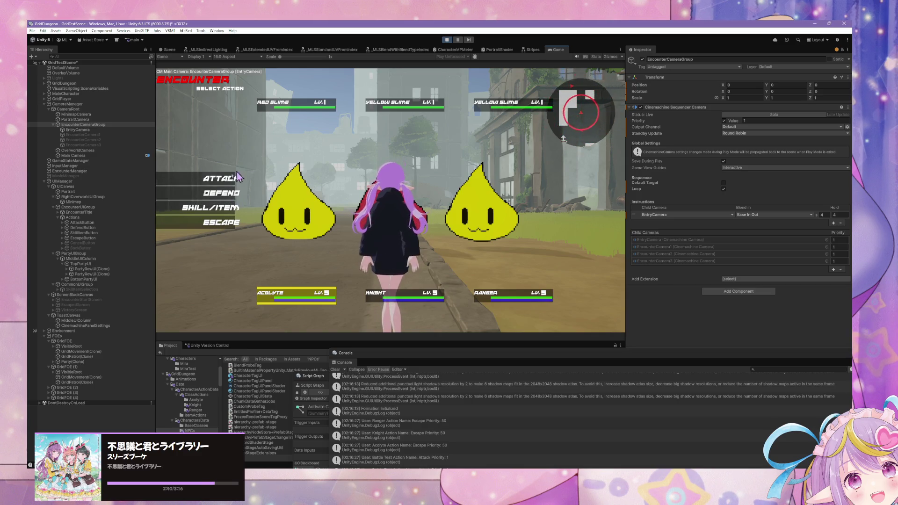
Have the Acolyte, Knight and Ranger each attack a slime in the first turn
{"action": "left_click", "coordinate": [224, 182]}
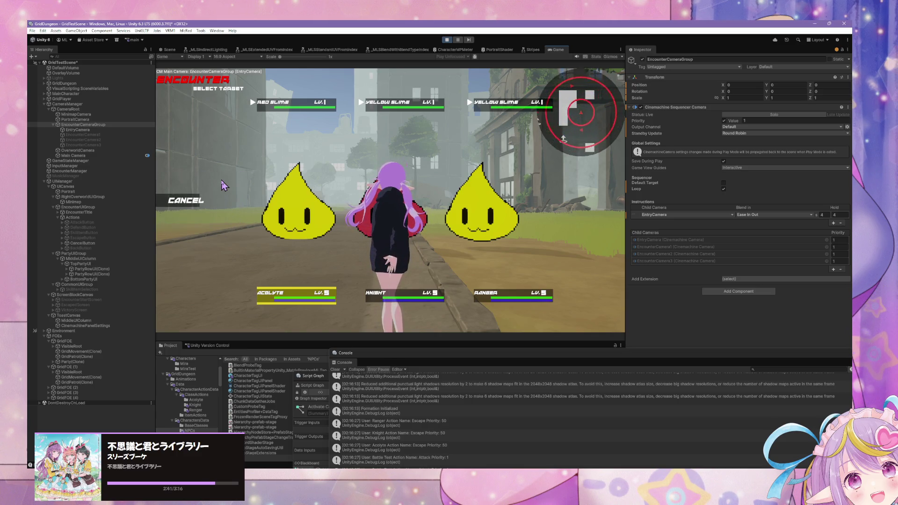
{"action": "left_click", "coordinate": [186, 200]}
{"action": "left_click", "coordinate": [213, 204]}
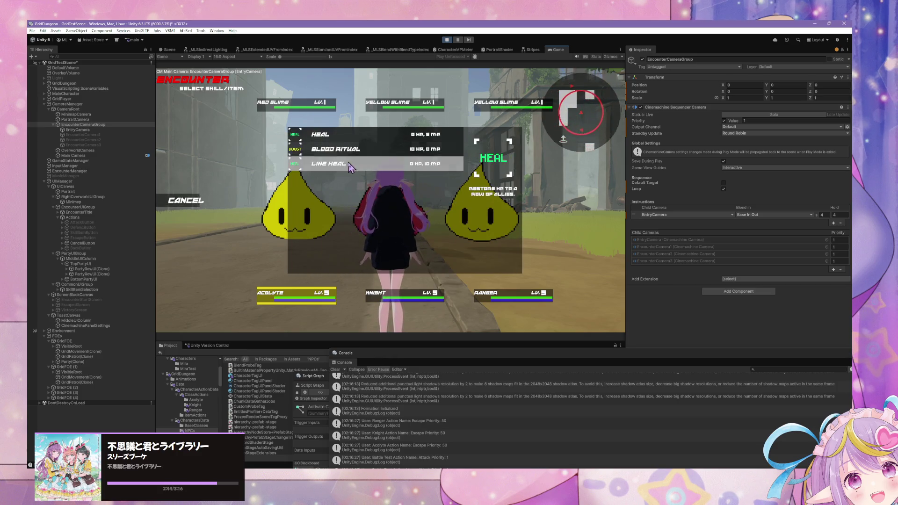
{"action": "left_click", "coordinate": [202, 198]}
{"action": "left_click", "coordinate": [212, 179]}
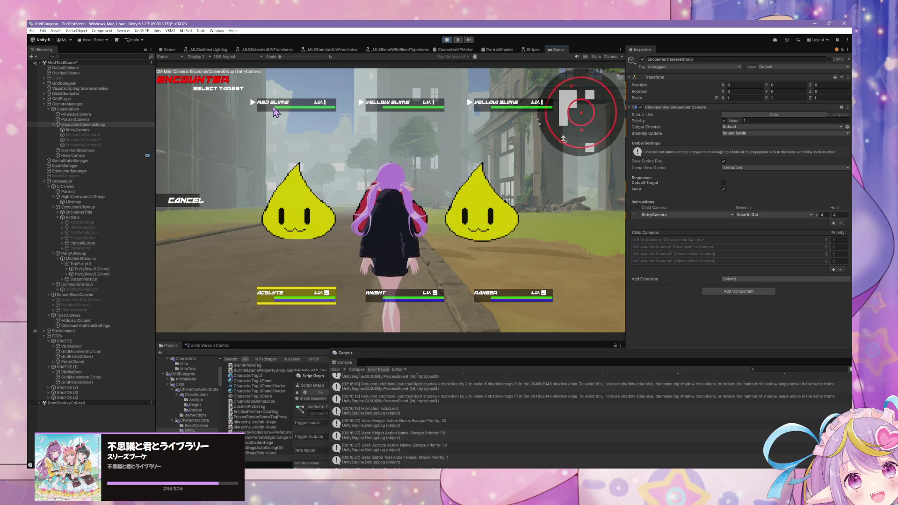
{"action": "left_click", "coordinate": [380, 103]}
{"action": "left_click", "coordinate": [220, 179]}
{"action": "left_click", "coordinate": [380, 109]}
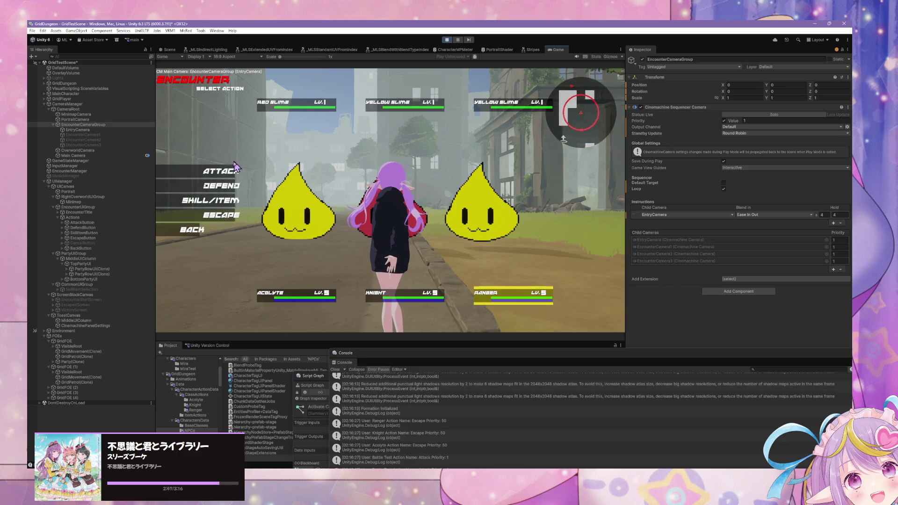
{"action": "left_click", "coordinate": [213, 205]}
{"action": "left_click", "coordinate": [306, 128]}
{"action": "left_click", "coordinate": [252, 106]}
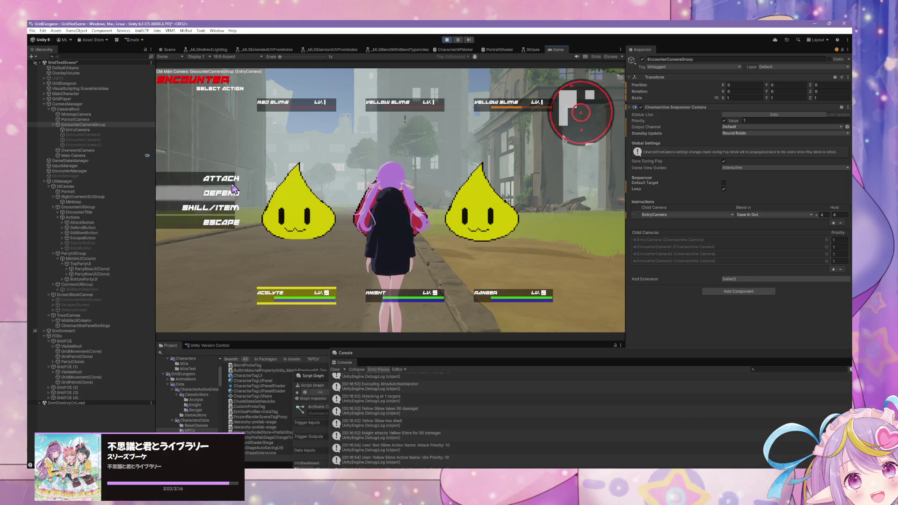
Have the Ranger defend, escape the slime battle, and stop play mode
{"action": "left_click", "coordinate": [237, 187]}
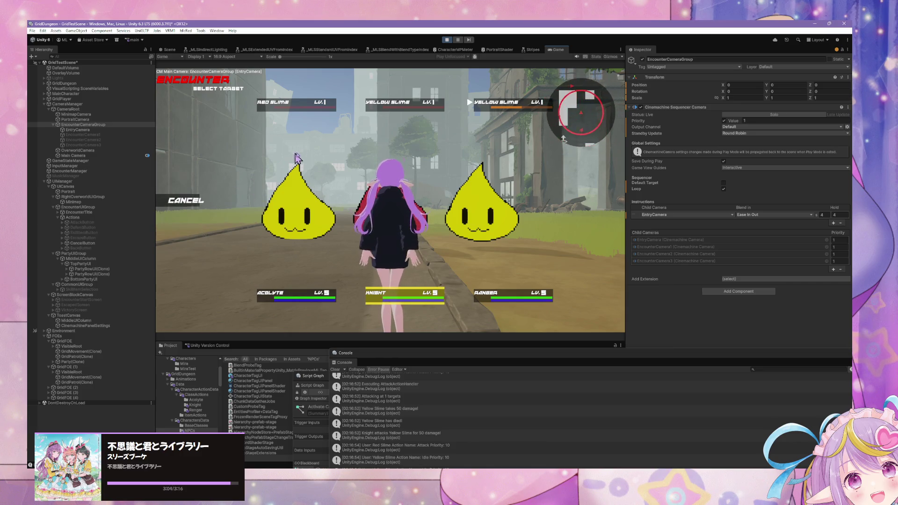
{"action": "left_click", "coordinate": [198, 184]}
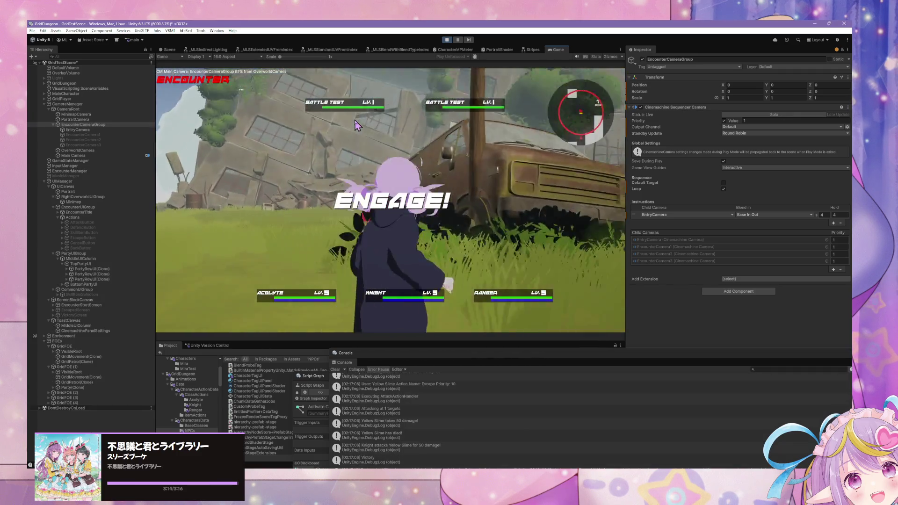
{"action": "left_click", "coordinate": [221, 222]}
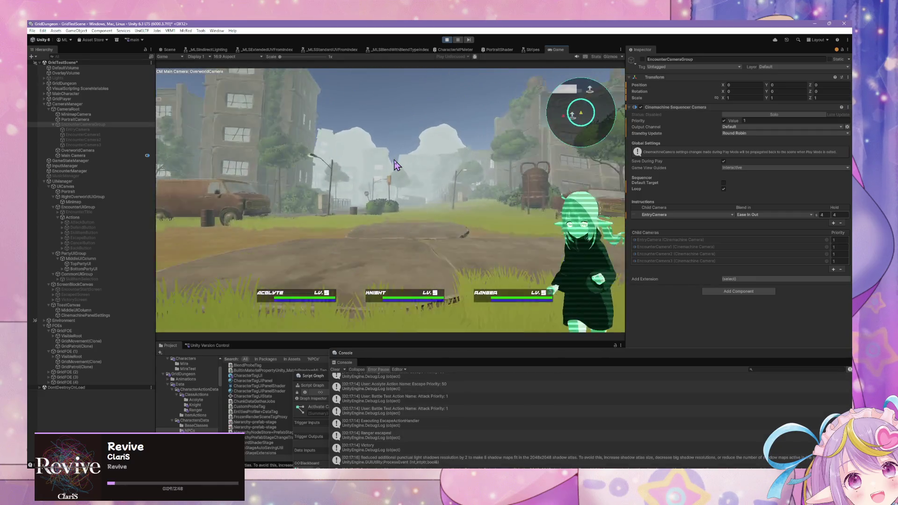
{"action": "left_click", "coordinate": [447, 41]}
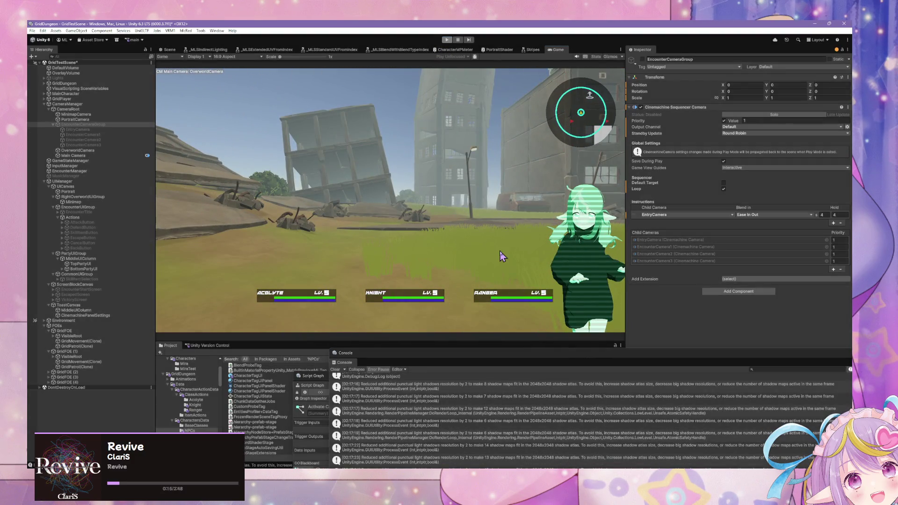
In VS Code, find CharacterActionExecutionResult in CharacterActionData.cs and place the cursor inside its class body
{"action": "key", "text": "alt+Tab"}
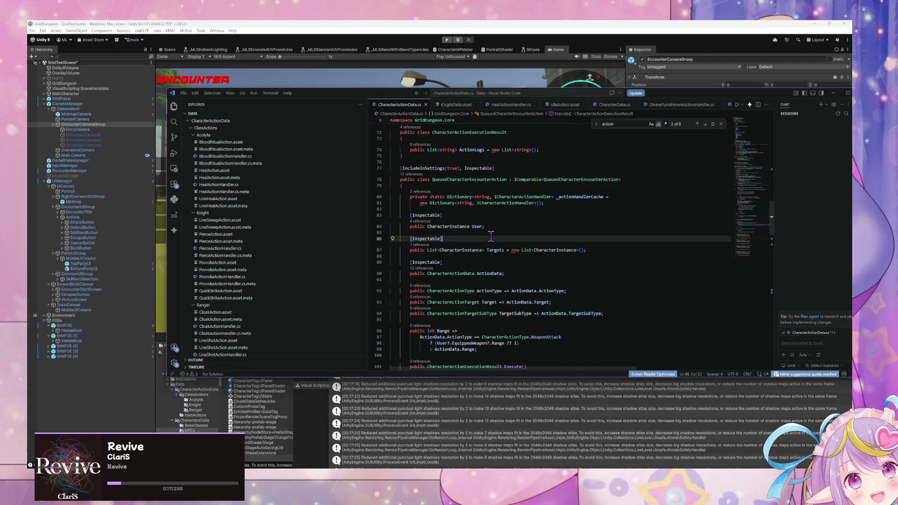
{"action": "scroll", "coordinate": [533, 272], "scroll_direction": "up", "scroll_amount": 8}
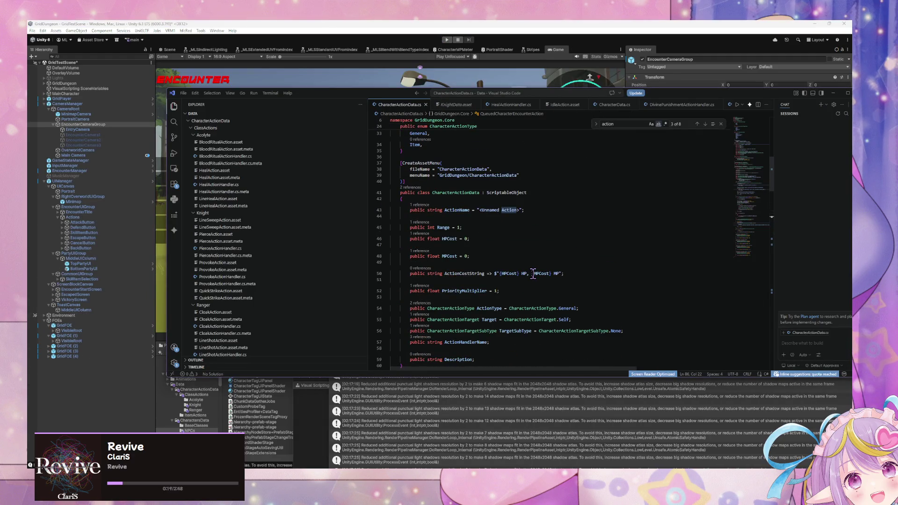
{"action": "key", "text": "Return"}
{"action": "key", "text": "Return"}
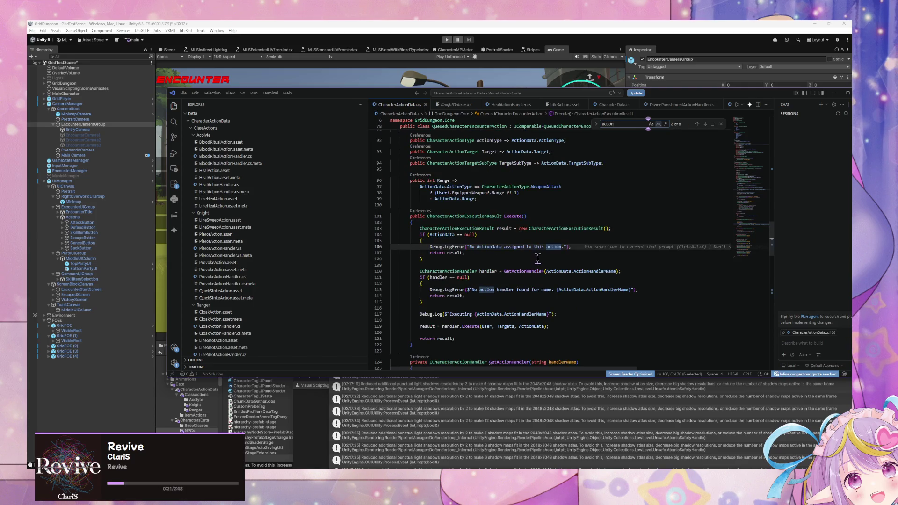
{"action": "scroll", "coordinate": [538, 258], "scroll_direction": "up", "scroll_amount": 10}
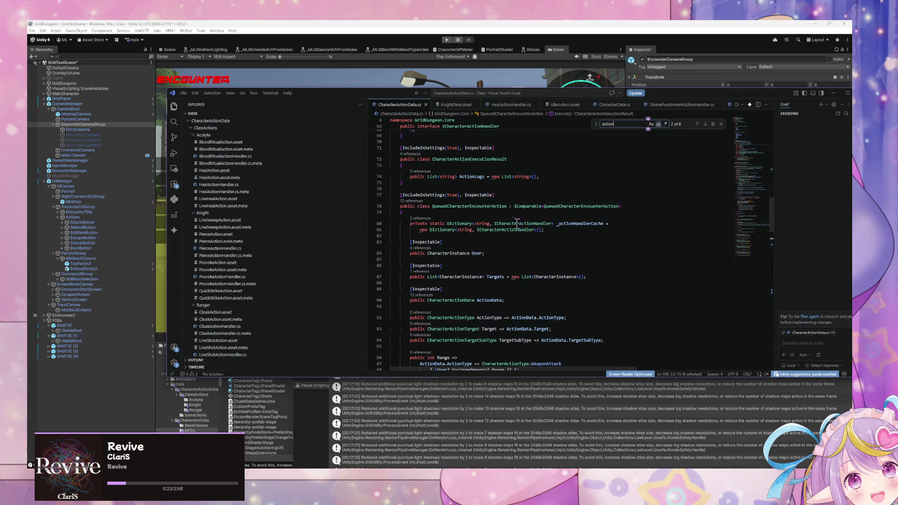
{"action": "scroll", "coordinate": [472, 205], "scroll_direction": "down", "scroll_amount": 18}
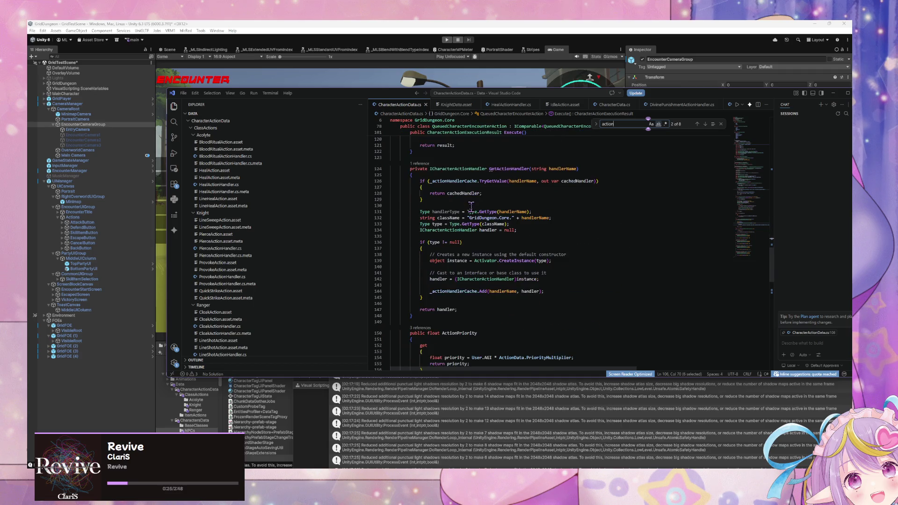
{"action": "scroll", "coordinate": [471, 206], "scroll_direction": "down", "scroll_amount": 6}
{"action": "scroll", "coordinate": [472, 206], "scroll_direction": "down", "scroll_amount": 15}
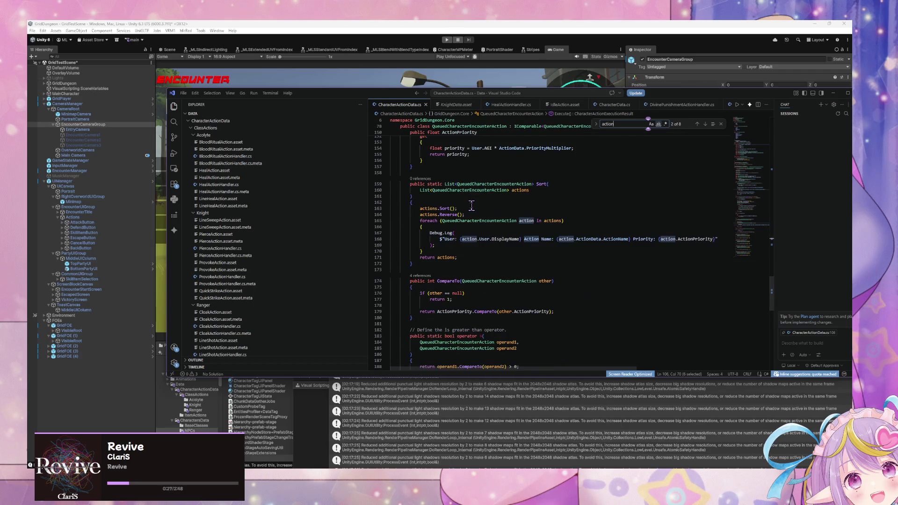
{"action": "scroll", "coordinate": [471, 206], "scroll_direction": "up", "scroll_amount": 2}
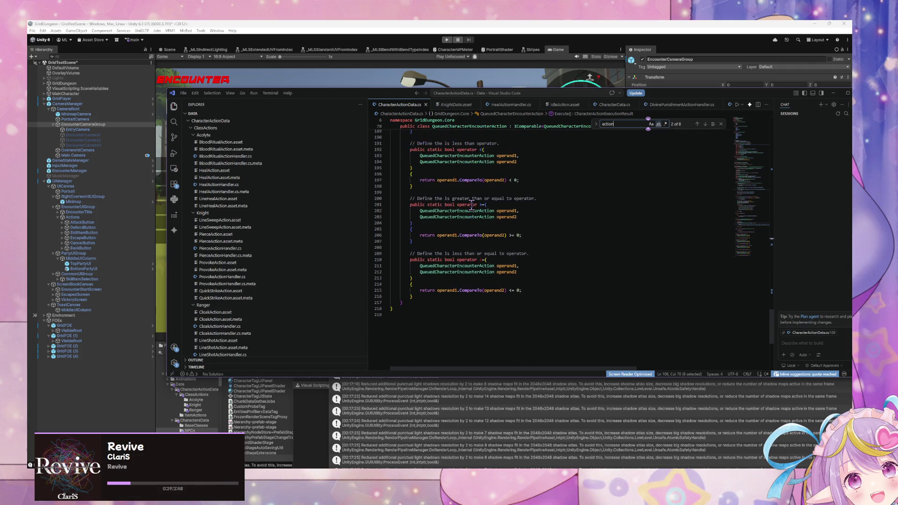
{"action": "left_click_drag", "start_coordinate": [773, 339], "coordinate": [762, 200]}
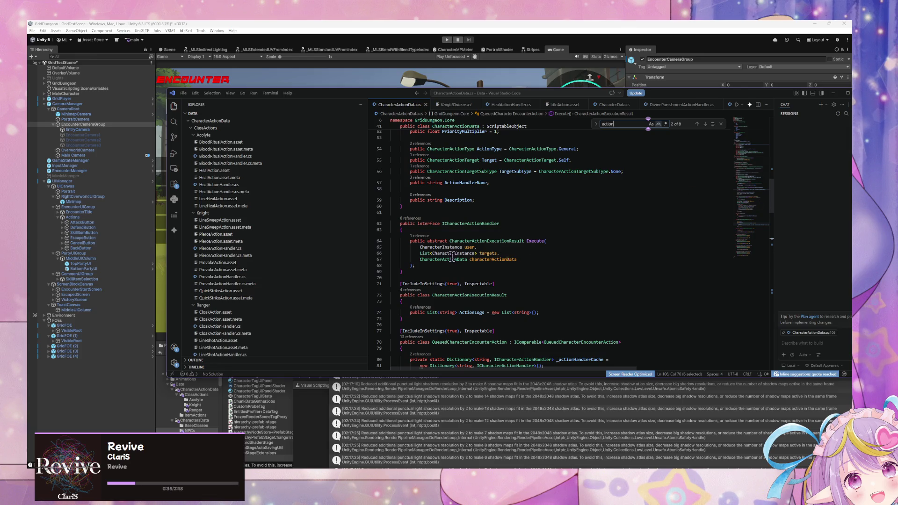
{"action": "left_click", "coordinate": [486, 241], "text": "ctrl"}
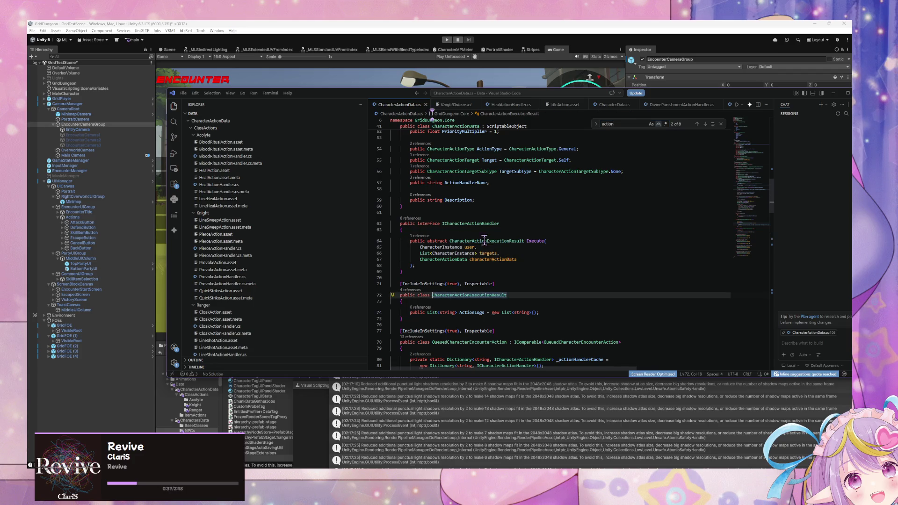
{"action": "scroll", "coordinate": [500, 303], "scroll_direction": "down", "scroll_amount": 1}
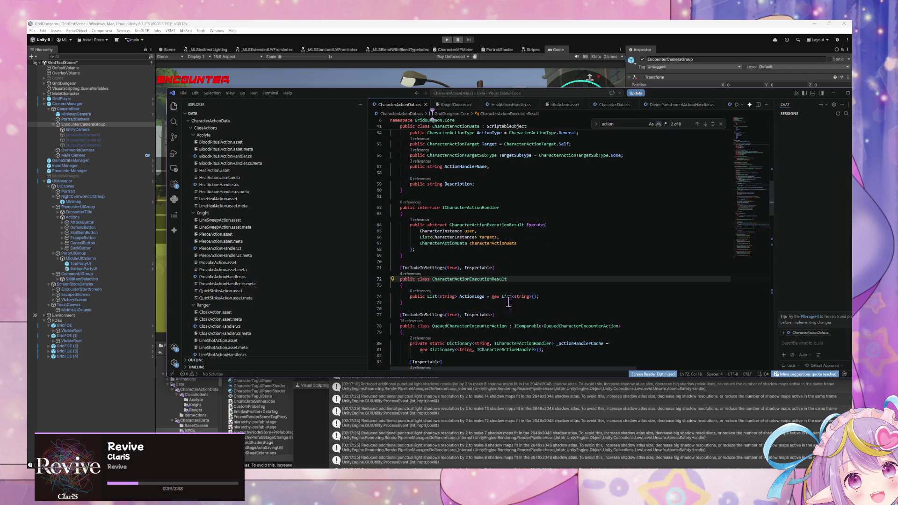
{"action": "left_click", "coordinate": [559, 296]}
Start a new 'public bool WaitForCharacter' field above ActionLogs in CharacterActionExecutionResult
{"action": "key", "text": "ctrl+shift+Return"}
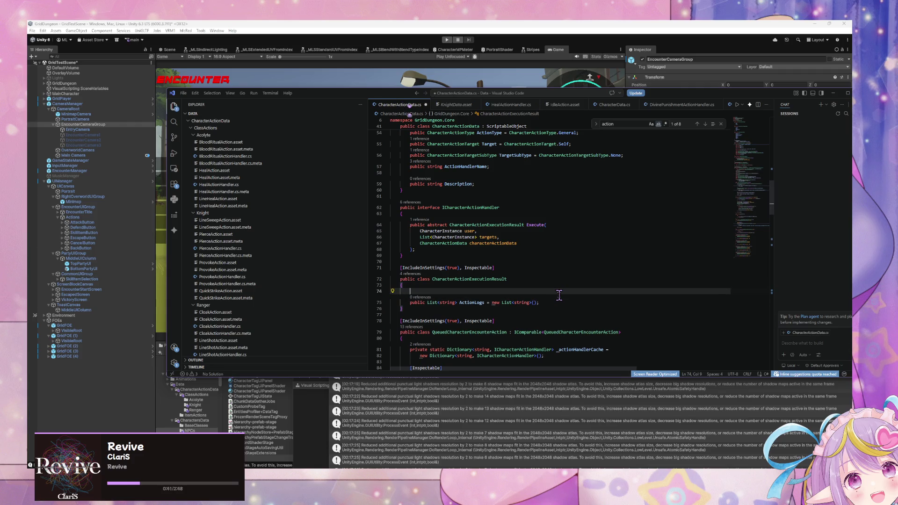
{"action": "type", "text": "public "}
{"action": "type", "text": "bool S"}
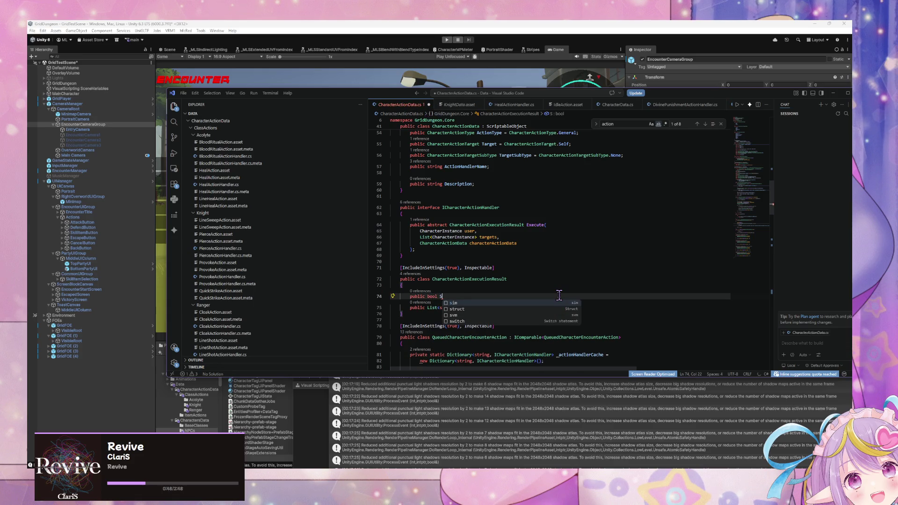
{"action": "key", "text": "Escape"}
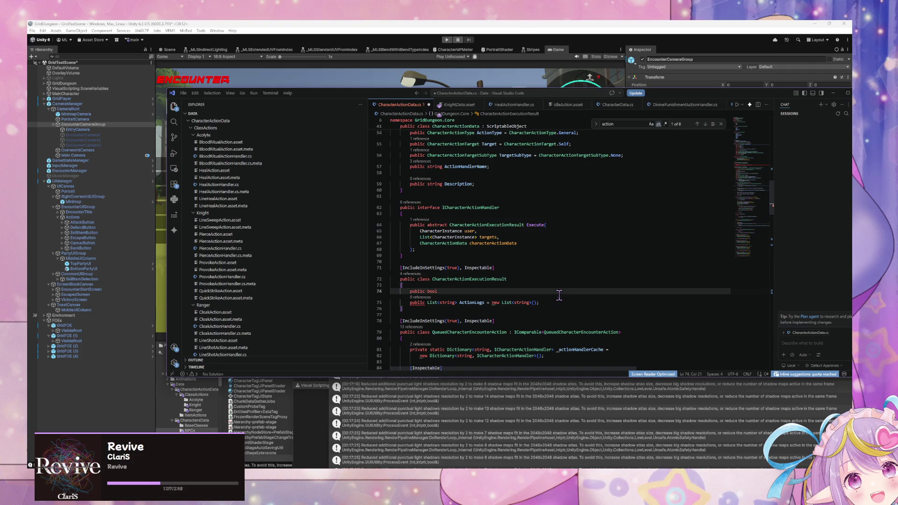
{"action": "type", "text": "Wait"}
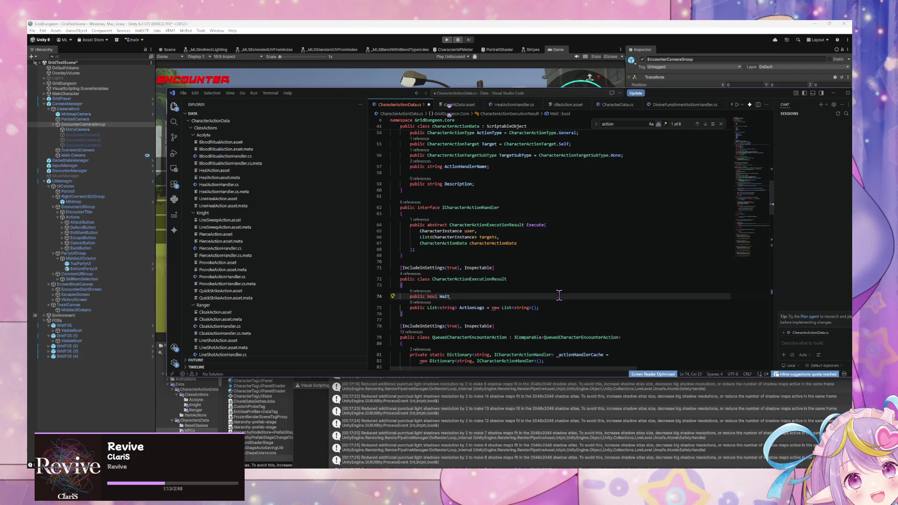
{"action": "type", "text": "F"}
{"action": "type", "text": "or "}
{"action": "type", "text": "Ch"}
{"action": "type", "text": "aracter"}
Finish the field as 'public bool WaitForFinishEvent = false;' and save CharacterActionData.cs
{"action": "key", "text": "Tab"}
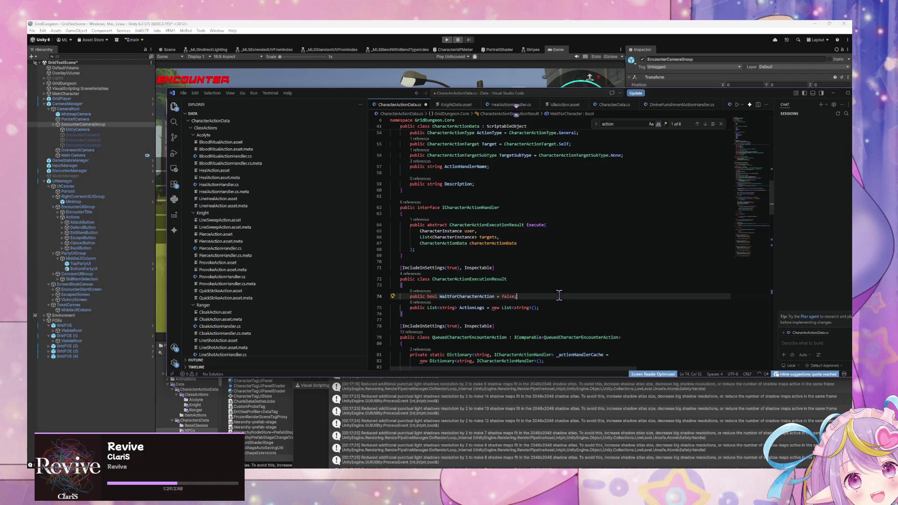
{"action": "key", "text": "Left"}
{"action": "key", "text": "Left"}
{"action": "key", "text": "Left"}
{"action": "type", "text": "Event"}
{"action": "key", "text": "BackSpace"}
{"action": "key", "text": "BackSpace"}
{"action": "key", "text": "BackSpace"}
{"action": "type", "text": "FinishEve"}
{"action": "type", "text": "nt"}
{"action": "key", "text": "ctrl+s"}
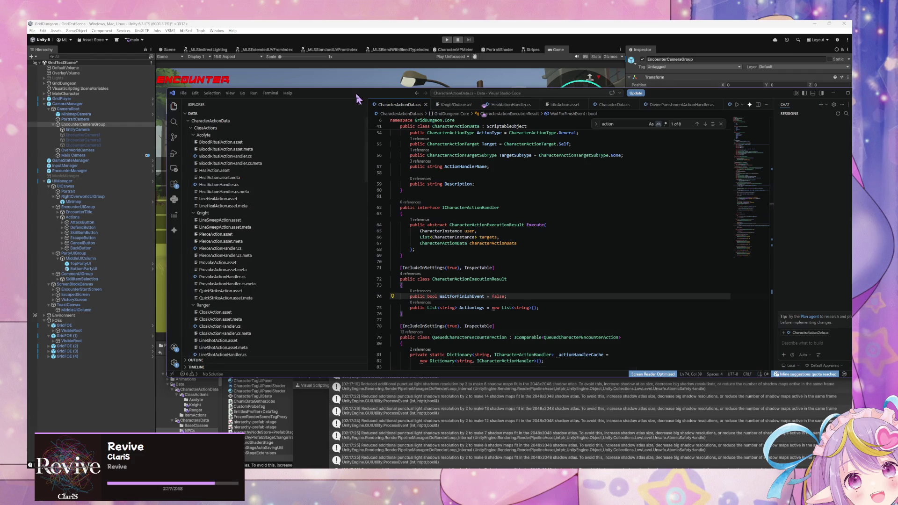
{"action": "mouse_move", "coordinate": [341, 90]}
{"action": "left_mouse_down"}
{"action": "mouse_move", "coordinate": [455, 188]}
{"action": "mouse_move", "coordinate": [344, 147]}
{"action": "mouse_move", "coordinate": [438, 176]}
{"action": "left_mouse_up"}
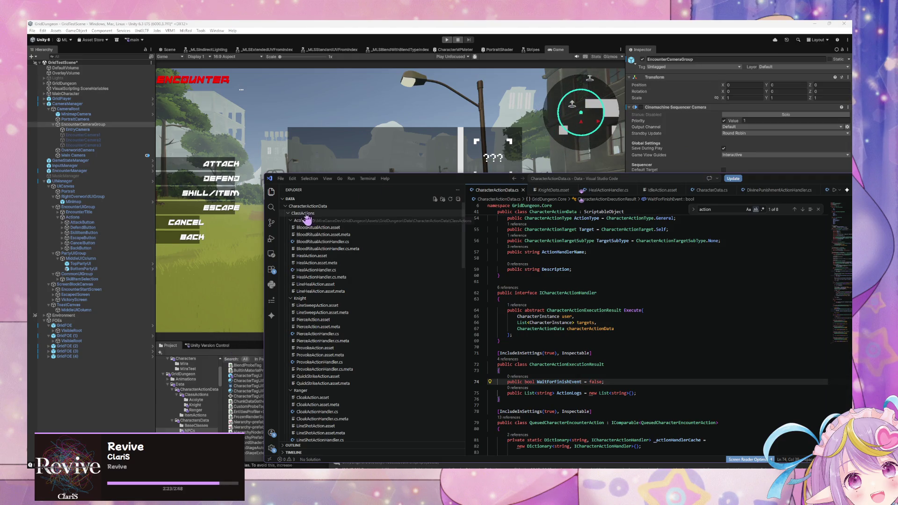
Bring Unity back in front of VS Code so it recompiles the edited scripts
{"action": "scroll", "coordinate": [512, 274], "scroll_direction": "down", "scroll_amount": 5}
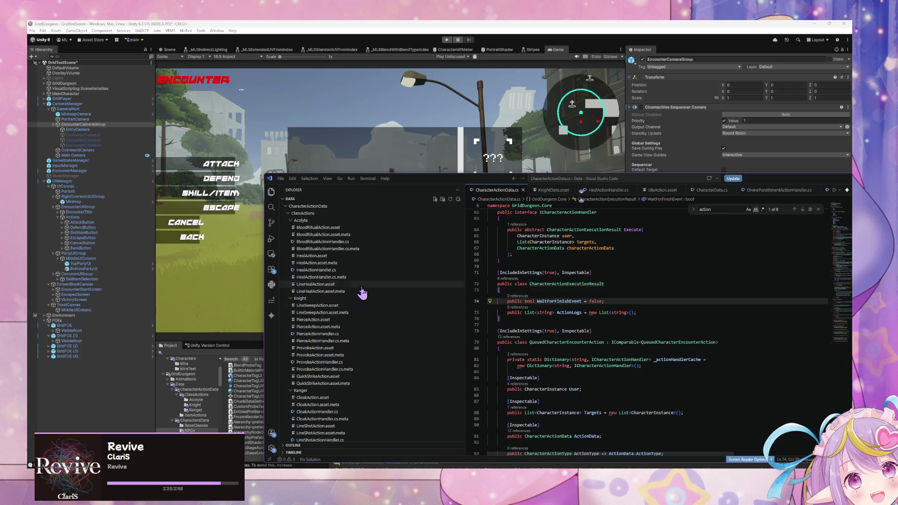
{"action": "left_click", "coordinate": [206, 276]}
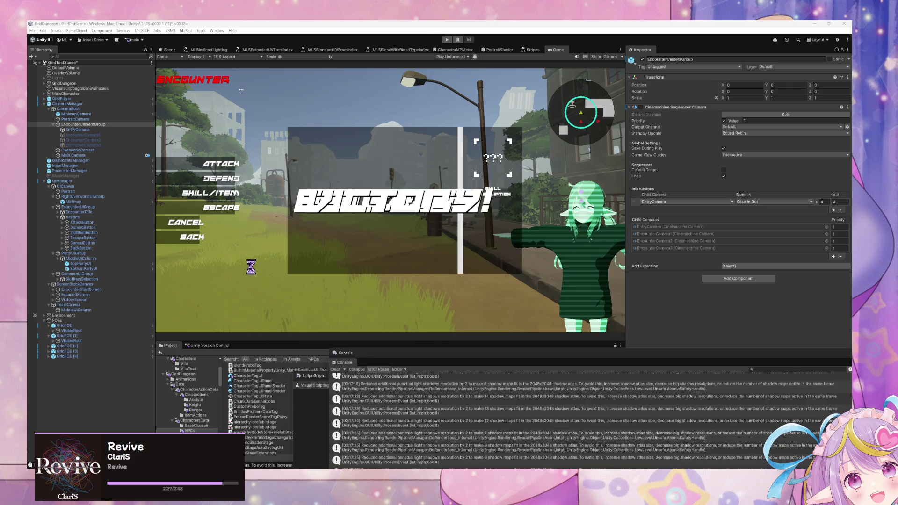
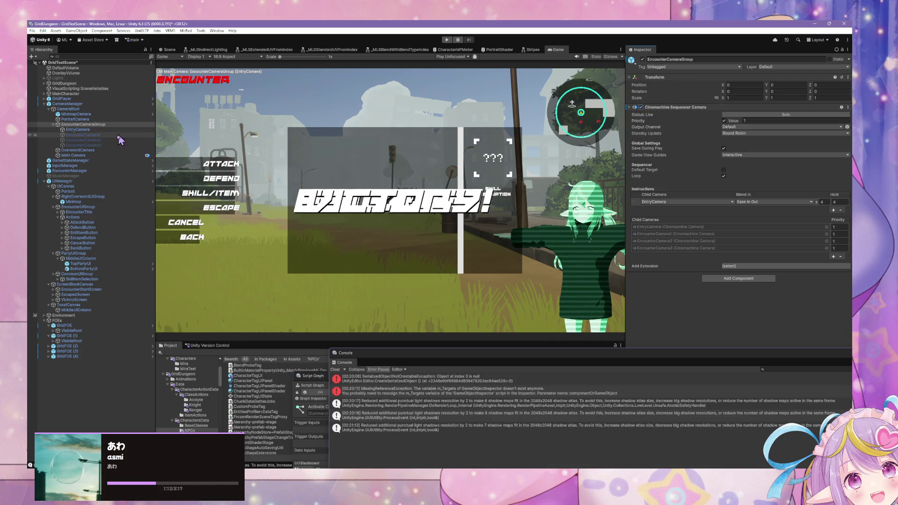
Deactivate EncounterCameraGroup, then inspect CameraManager, EncounterCamera1 and OverworldCamera
{"action": "left_click", "coordinate": [643, 59]}
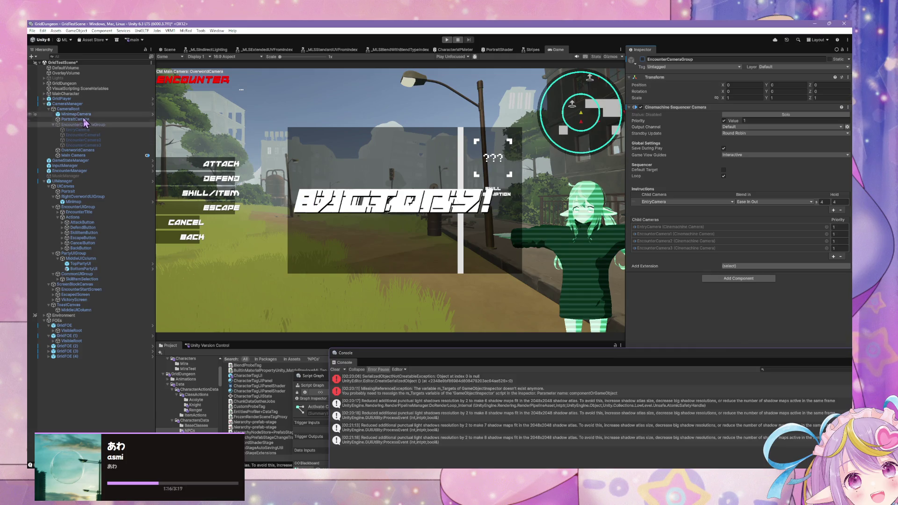
{"action": "left_click", "coordinate": [98, 106]}
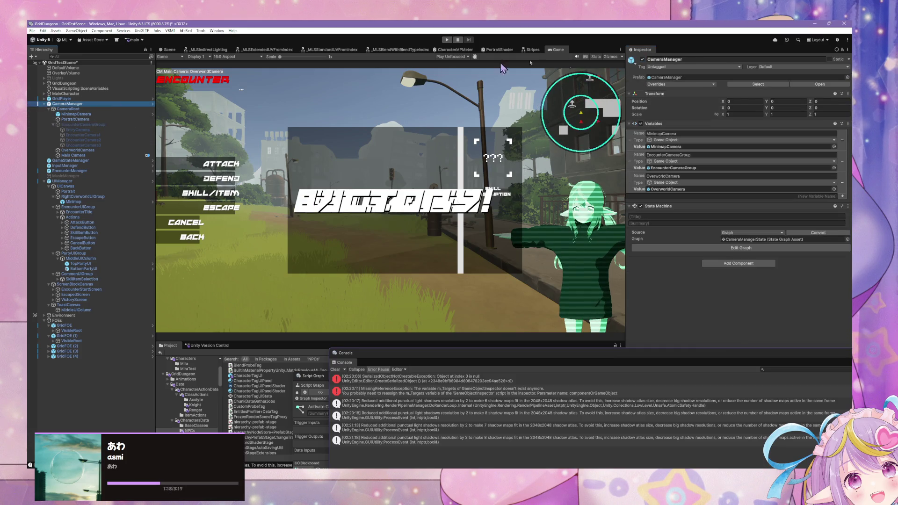
{"action": "left_click", "coordinate": [75, 135]}
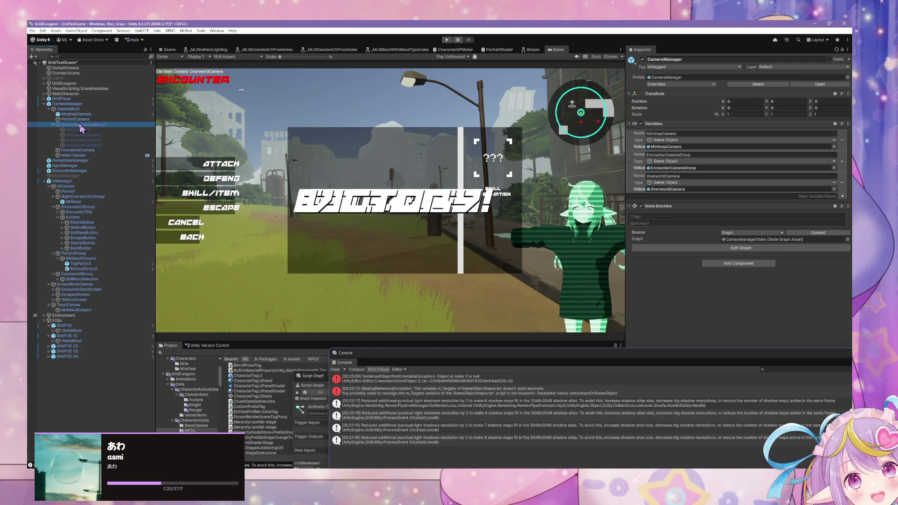
{"action": "left_click", "coordinate": [87, 150]}
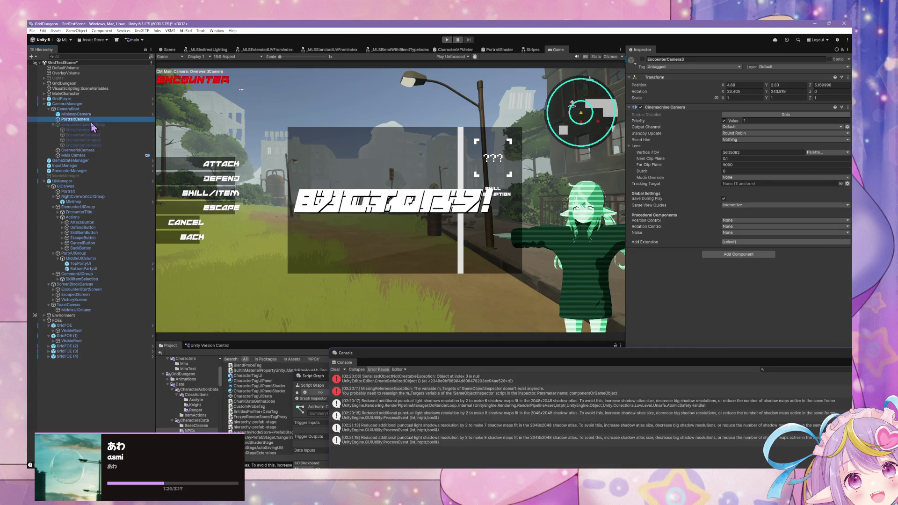
Select EncounterCamera1 through EncounterCamera3, then select their parent EncounterCameraGroup
{"action": "left_click", "coordinate": [82, 135]}
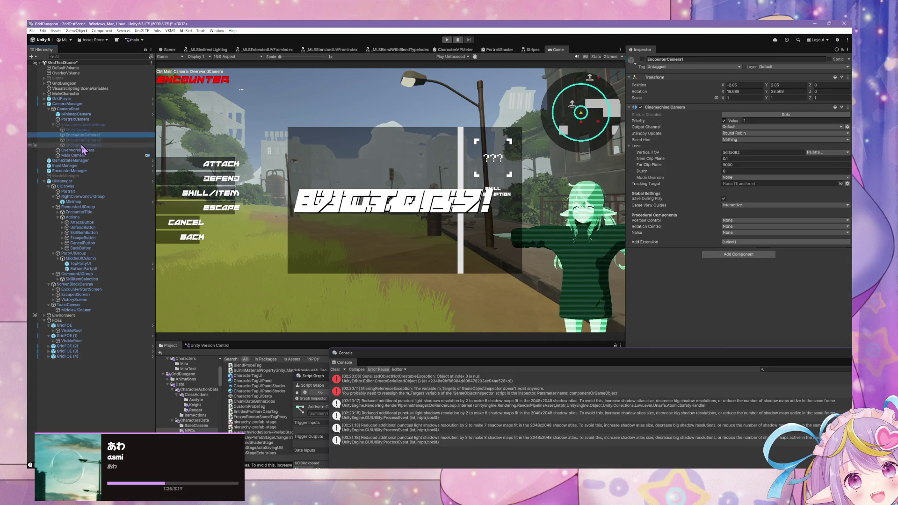
{"action": "left_click", "coordinate": [85, 130], "text": "shift"}
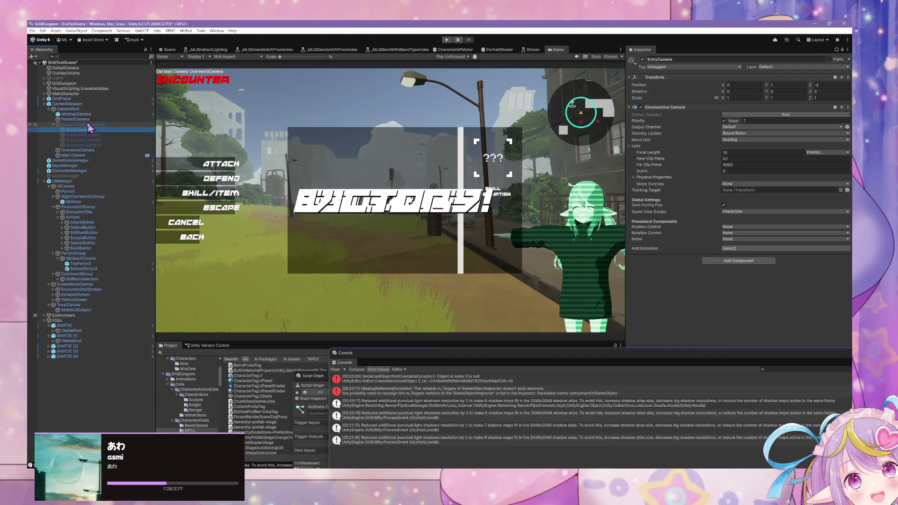
{"action": "left_click", "coordinate": [85, 139]}
{"action": "left_click", "coordinate": [84, 145], "text": "shift"}
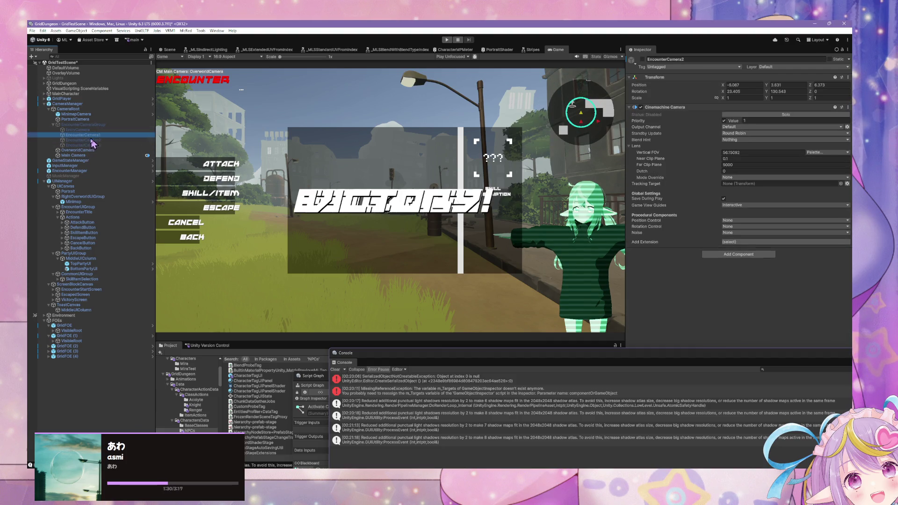
{"action": "key", "text": "Left"}
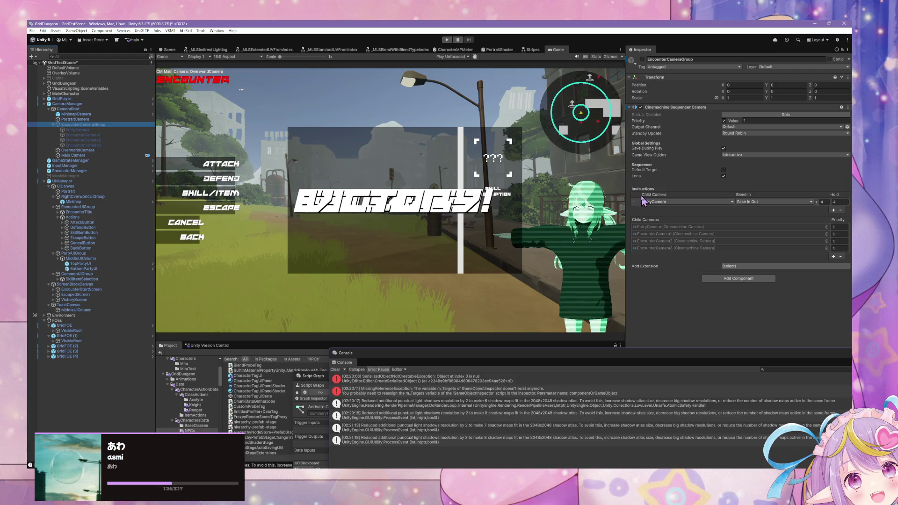
Remove EncounterCamera3, 2 and 1 from Child Cameras, then add and remove a test child
{"action": "left_click", "coordinate": [841, 256]}
{"action": "left_click", "coordinate": [841, 249]}
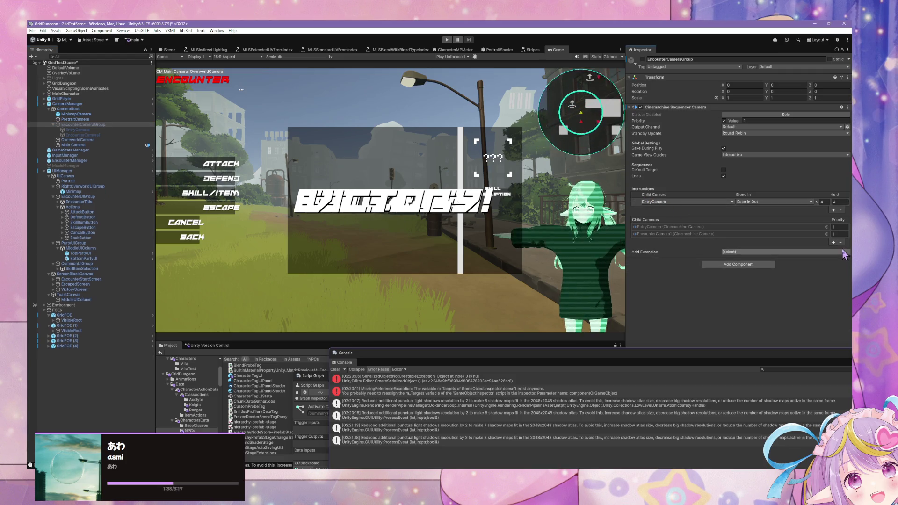
{"action": "left_click", "coordinate": [840, 243]}
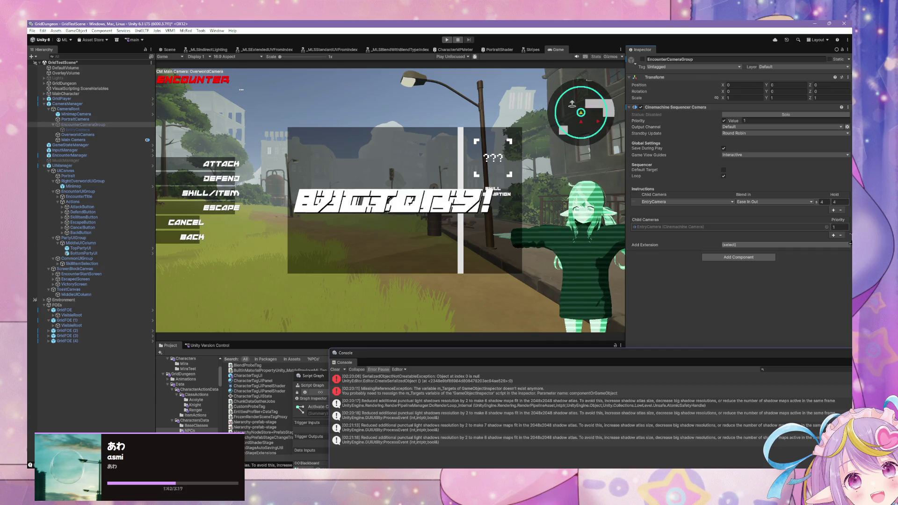
{"action": "left_click", "coordinate": [834, 235]}
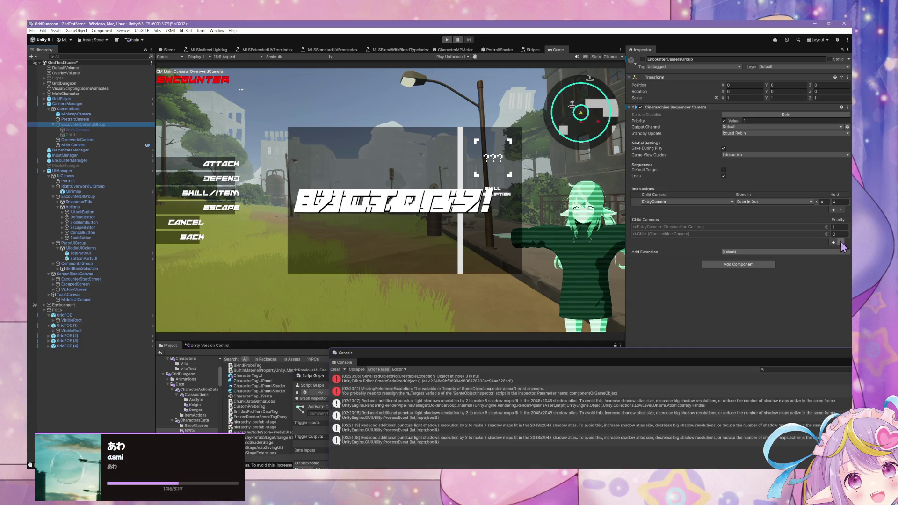
{"action": "left_click", "coordinate": [841, 241]}
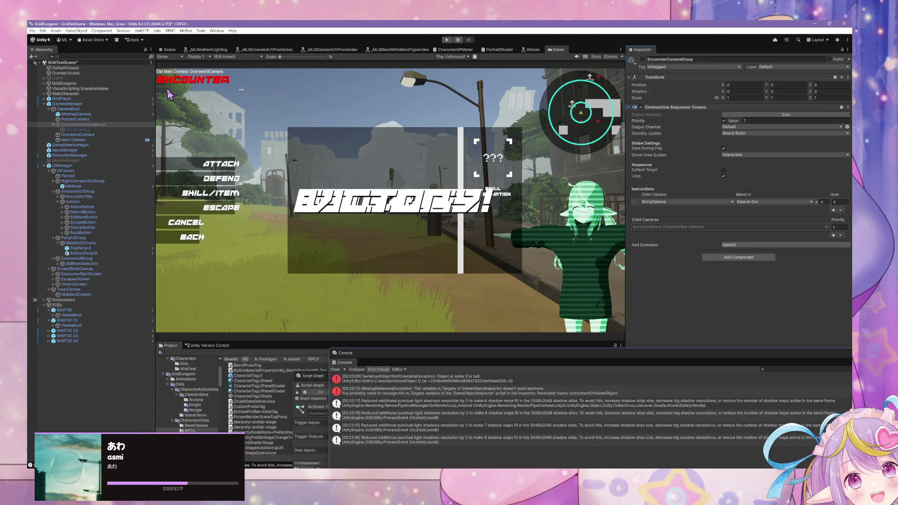
Open the UIManager prefab and duplicate its AttackButton as AttackButton (1)
{"action": "left_click", "coordinate": [100, 208]}
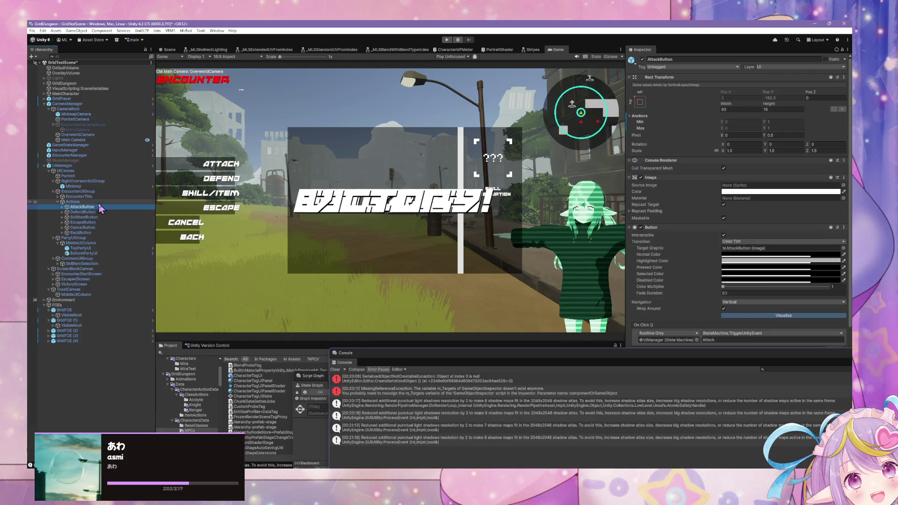
{"action": "left_click", "coordinate": [62, 207]}
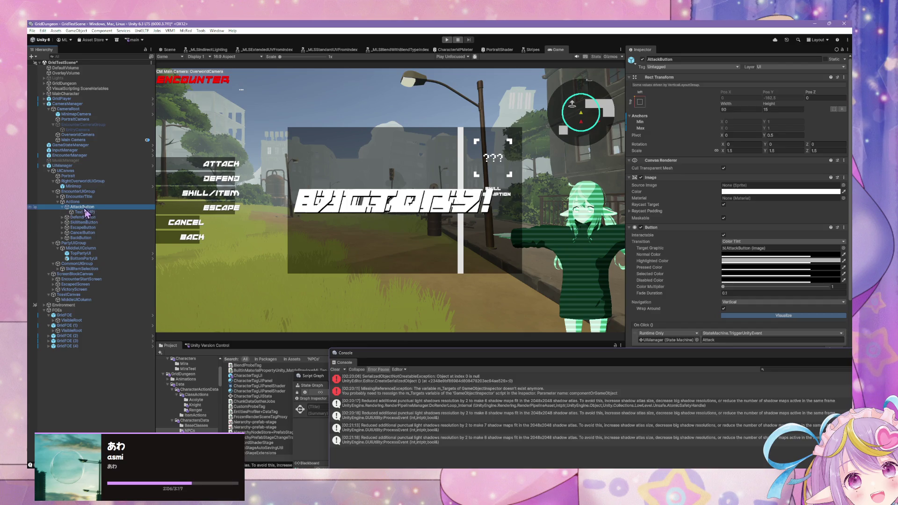
{"action": "left_click", "coordinate": [94, 166]}
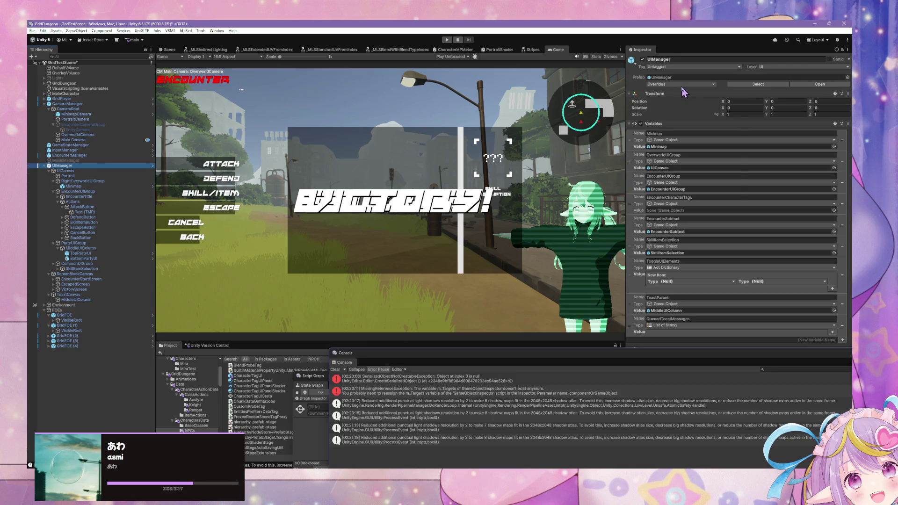
{"action": "left_click", "coordinate": [820, 84]}
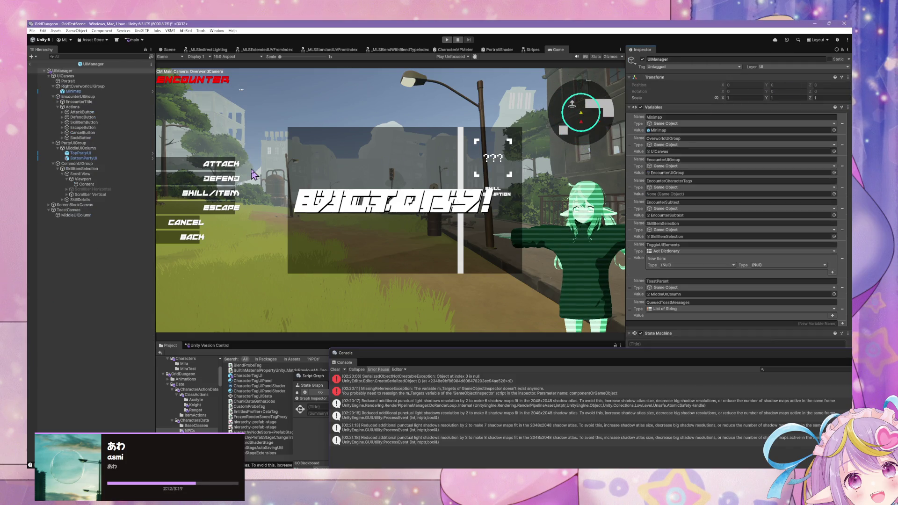
{"action": "left_click", "coordinate": [99, 113]}
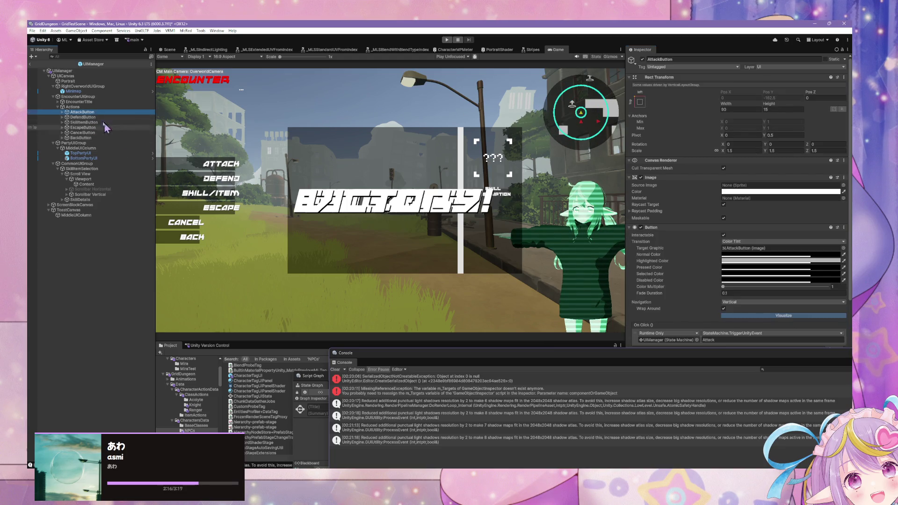
{"action": "key", "text": "ctrl+d"}
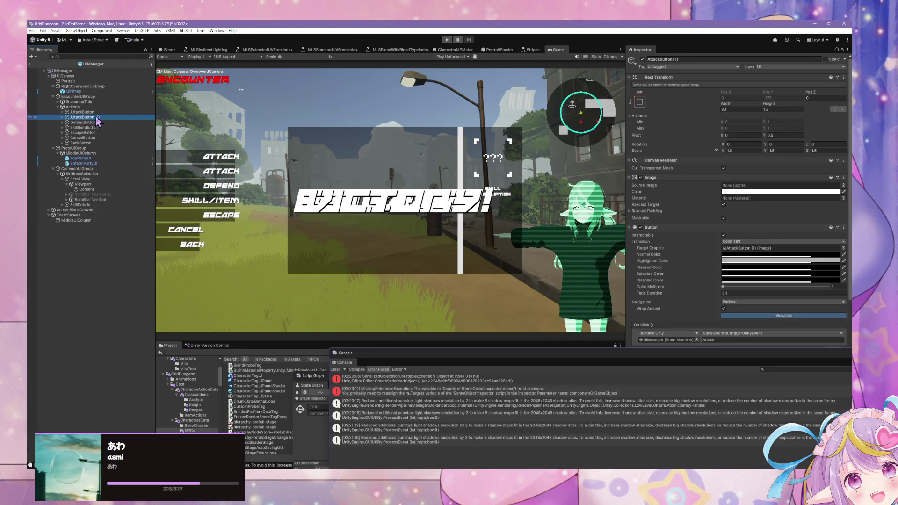
Move AttackButton (1) above the original AttackButton, abandoning a started rename
{"action": "left_click_drag", "start_coordinate": [86, 111], "coordinate": [86, 109]}
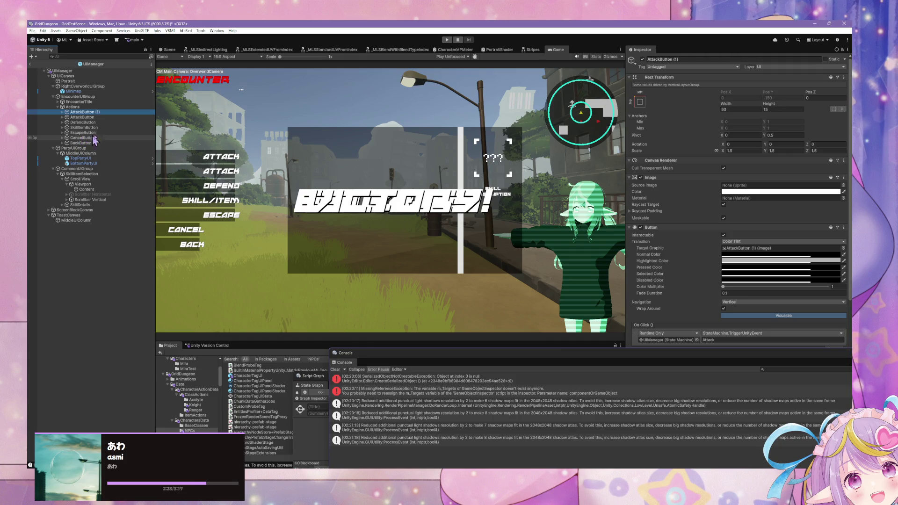
{"action": "key", "text": "BackSpace"}
{"action": "key", "text": "BackSpace"}
{"action": "key", "text": "BackSpace"}
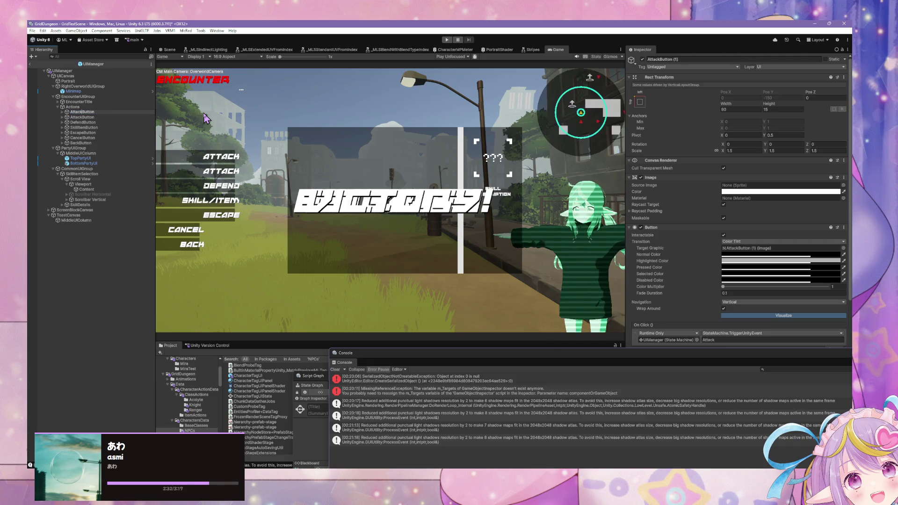
{"action": "key", "text": "Left"}
{"action": "key", "text": "Left"}
{"action": "key", "text": "Left"}
{"action": "key", "text": "BackSpace"}
{"action": "key", "text": "BackSpace"}
{"action": "key", "text": "BackSpace"}
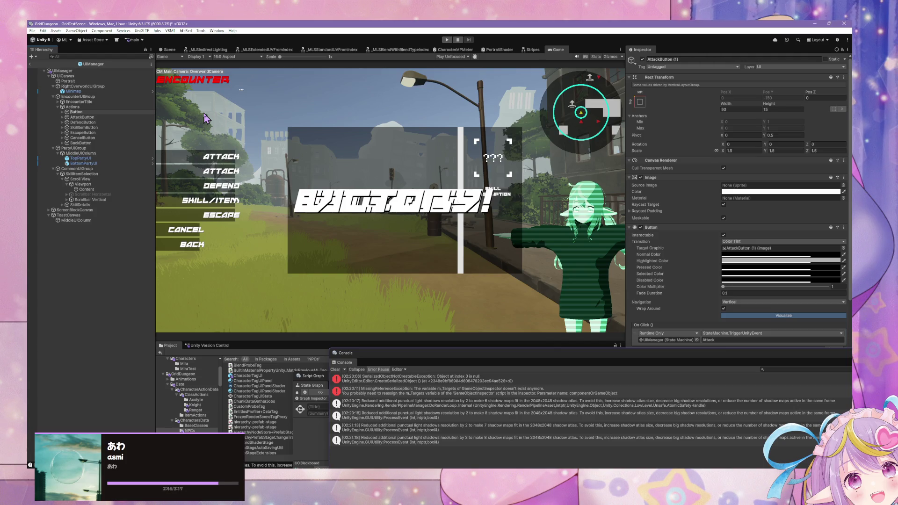
{"action": "type", "text": "Nav"}
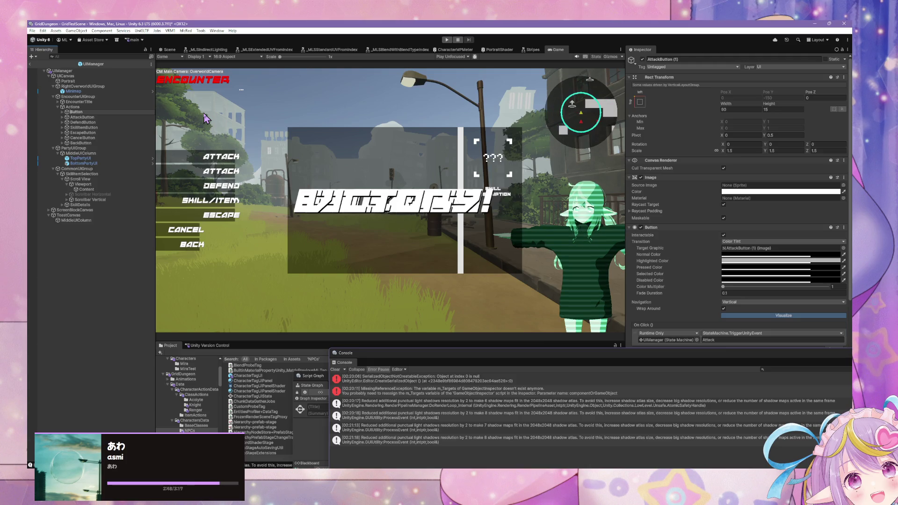
{"action": "key", "text": "Escape"}
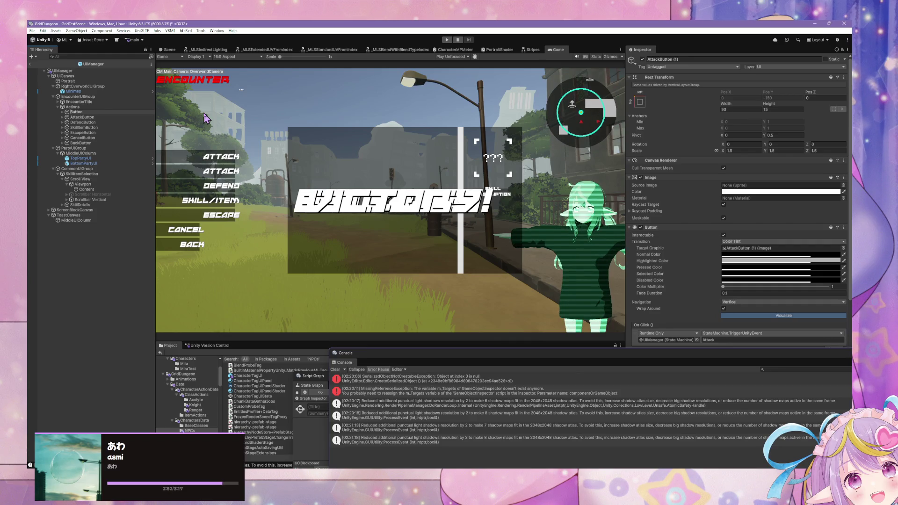
{"action": "scroll", "coordinate": [726, 227], "scroll_direction": "down", "scroll_amount": 5}
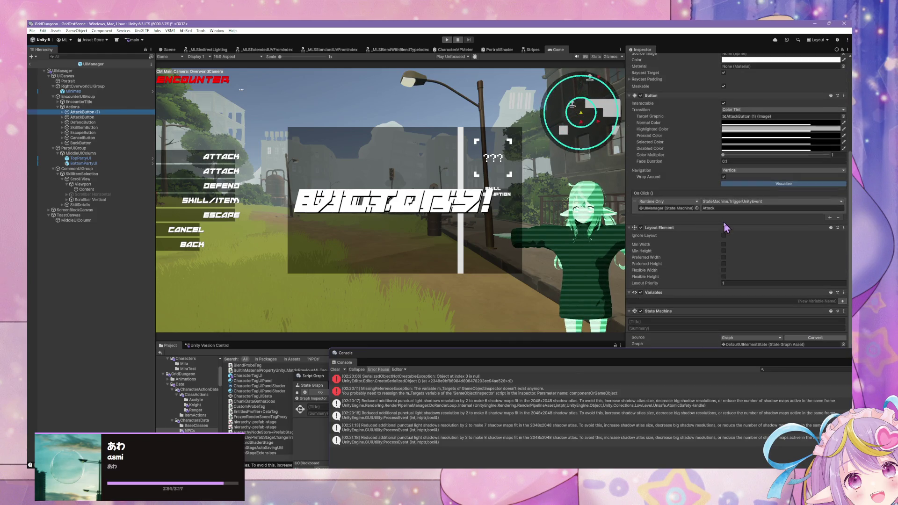
Set the duplicate button's On Click trigger name to NavigatorAssist
{"action": "left_click", "coordinate": [727, 208]}
{"action": "type", "text": "Nav"}
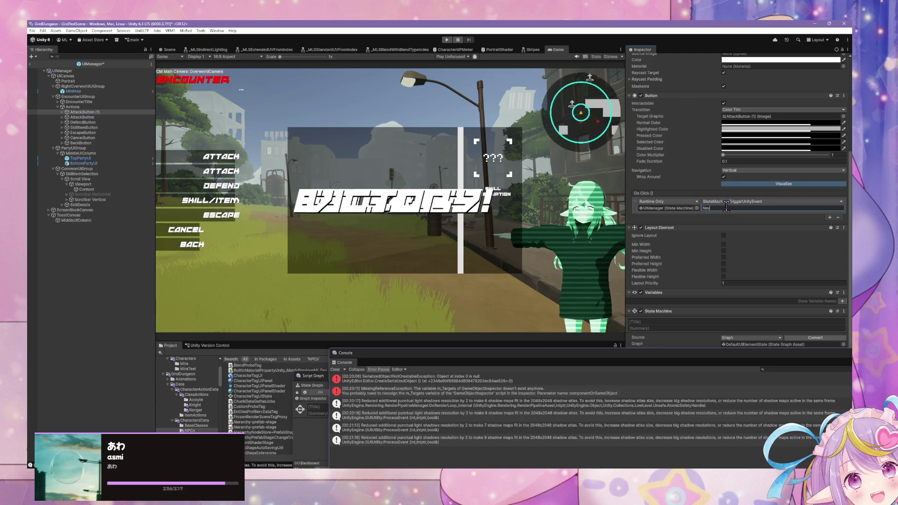
{"action": "type", "text": "igatorAssist"}
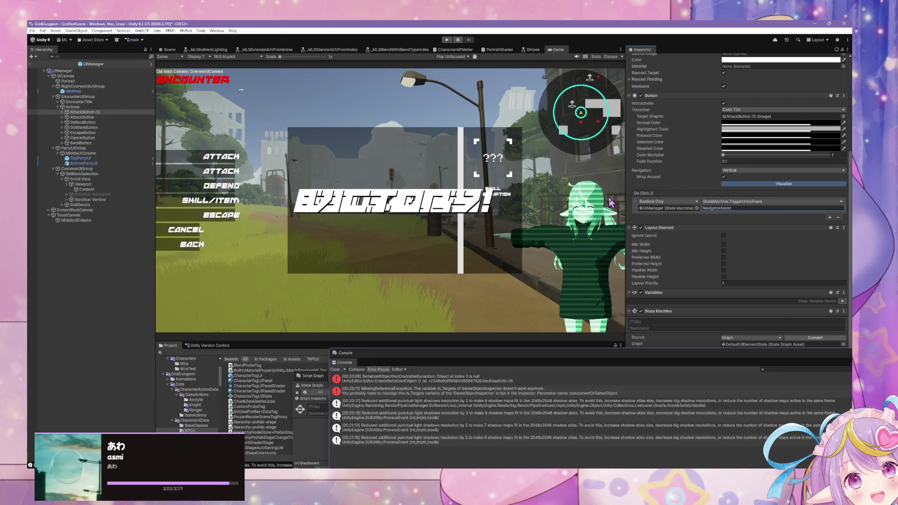
{"action": "scroll", "coordinate": [723, 208], "scroll_direction": "up", "scroll_amount": 5}
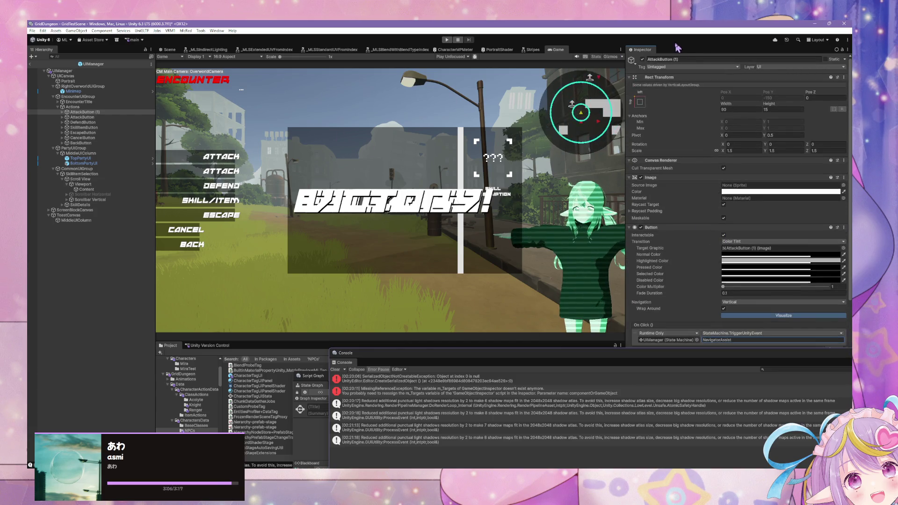
Rename the duplicate button to NavigatorAssistButton and expand its children
{"action": "left_click", "coordinate": [690, 59]}
{"action": "type", "text": "Navigator"}
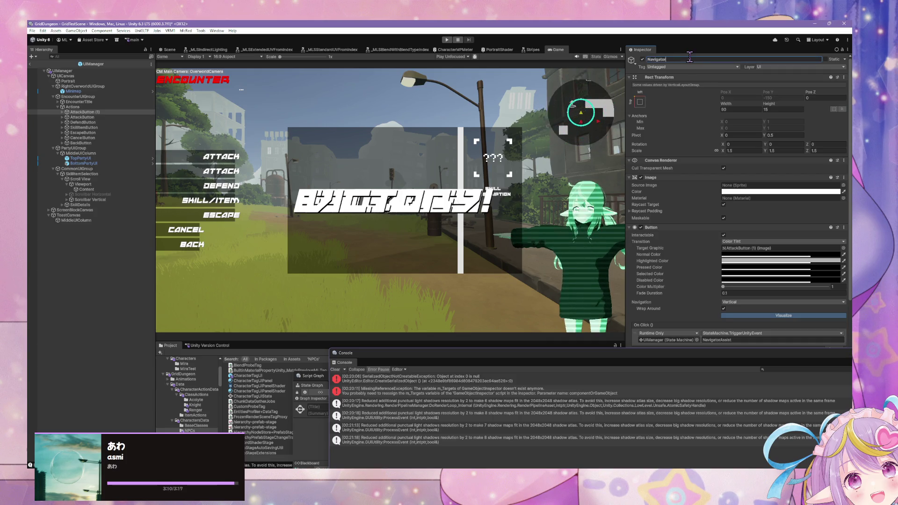
{"action": "type", "text": "Assist"}
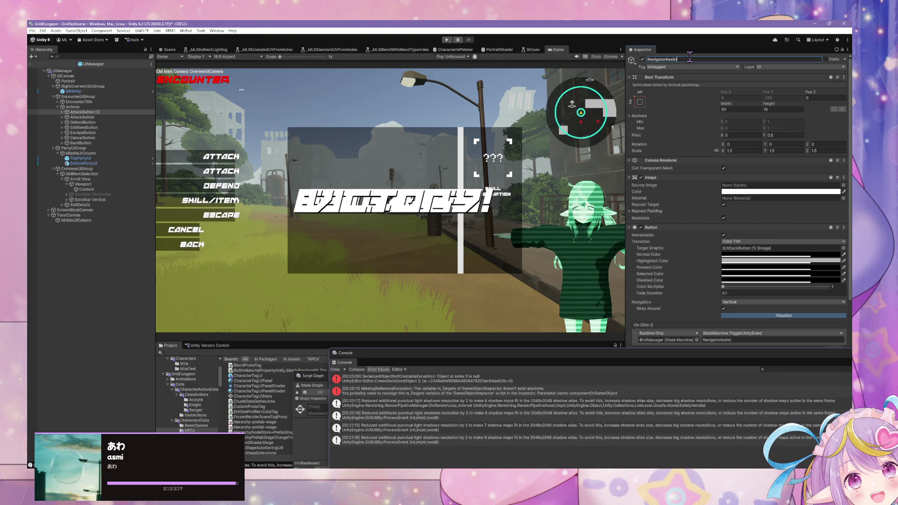
{"action": "type", "text": "Button"}
{"action": "key", "text": "Return"}
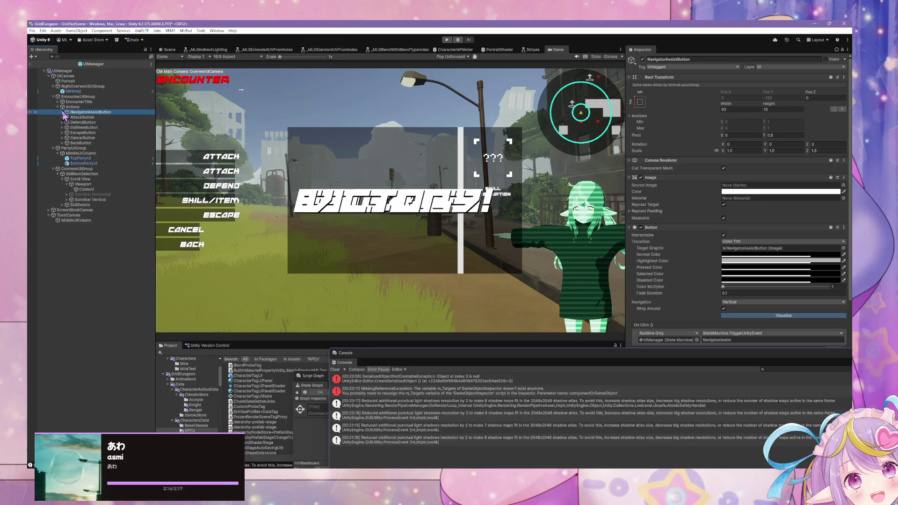
{"action": "key", "text": "Right"}
Enable Auto Size on the button's Text (TMP) with Min 5 and Max 9
{"action": "key", "text": "Down"}
{"action": "left_click", "coordinate": [764, 208]}
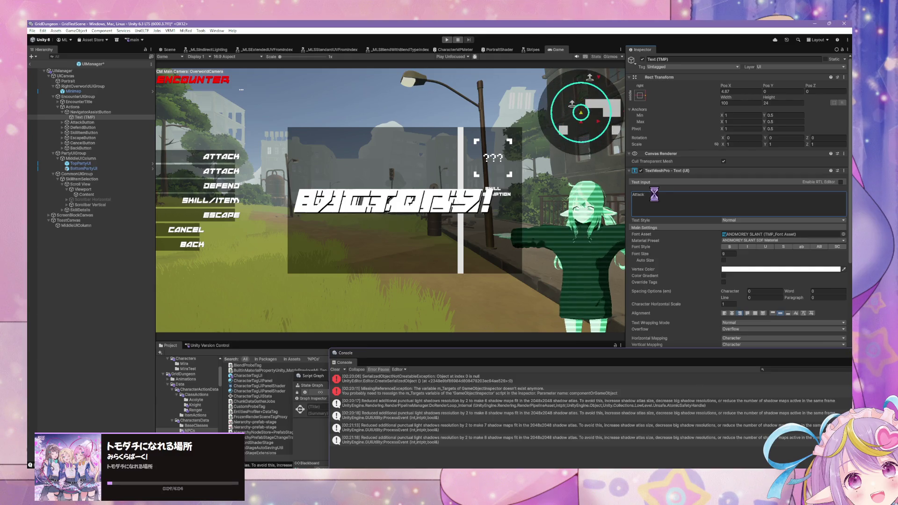
{"action": "scroll", "coordinate": [705, 141], "scroll_direction": "down", "scroll_amount": 3}
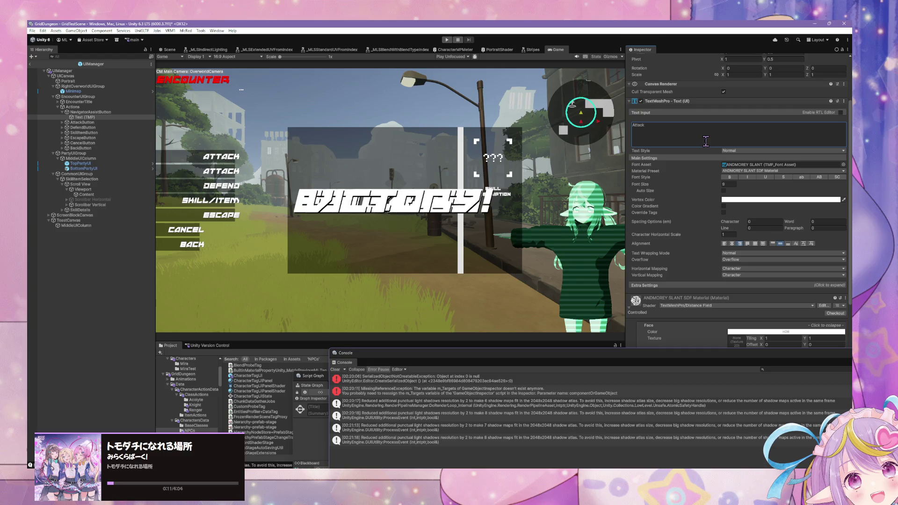
{"action": "scroll", "coordinate": [706, 142], "scroll_direction": "up", "scroll_amount": 1}
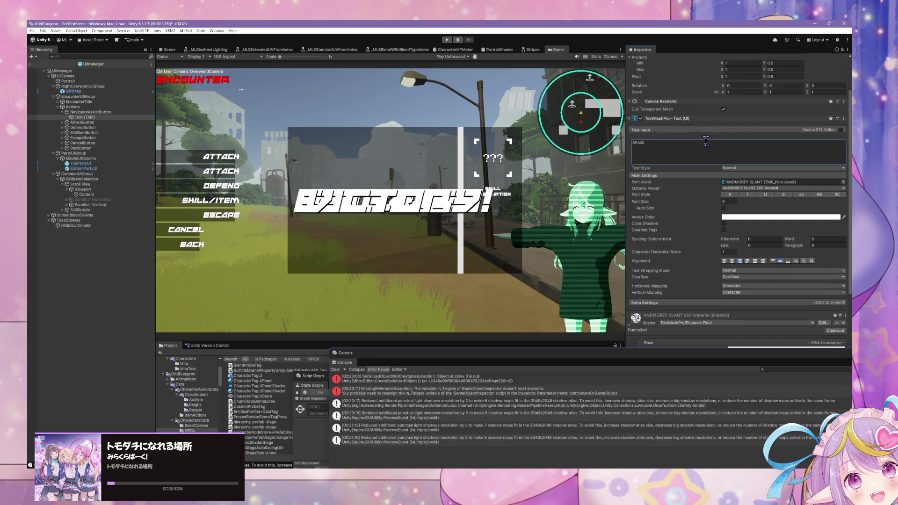
{"action": "left_click", "coordinate": [724, 209]}
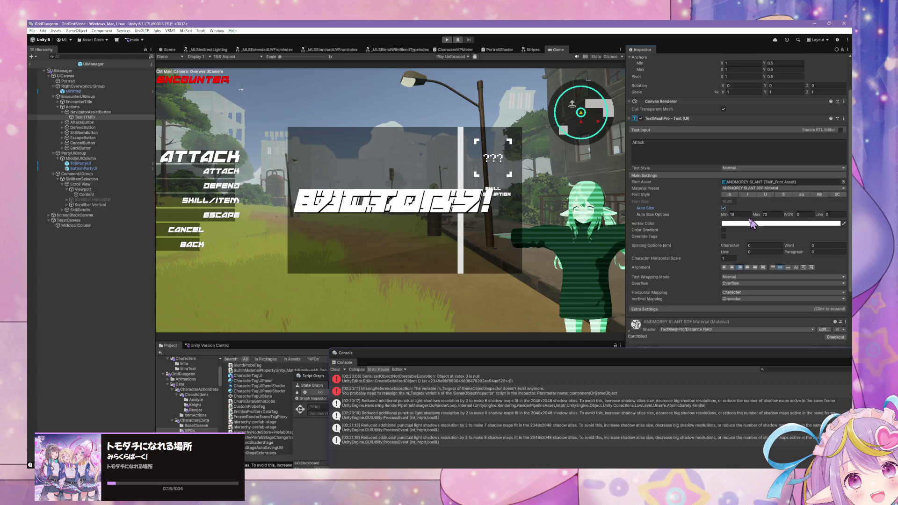
{"action": "left_click", "coordinate": [771, 215]}
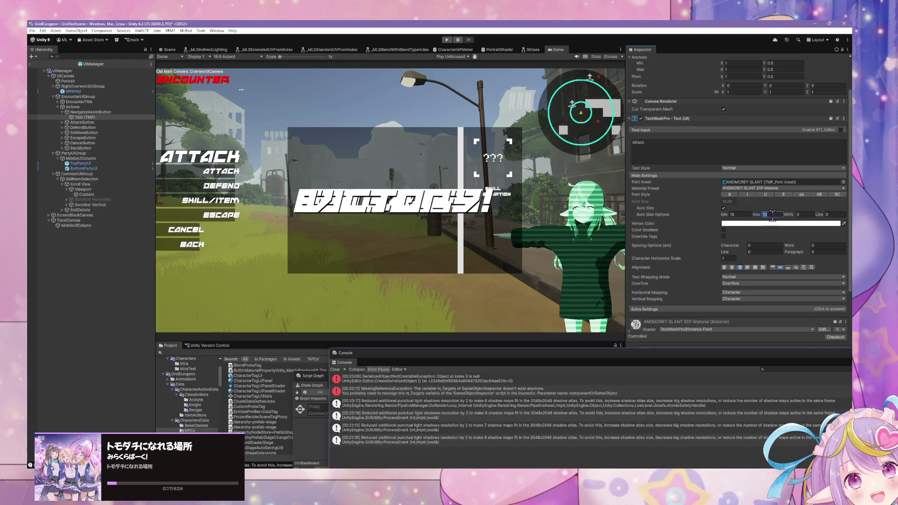
{"action": "type", "text": "18"}
{"action": "left_click", "coordinate": [740, 214]}
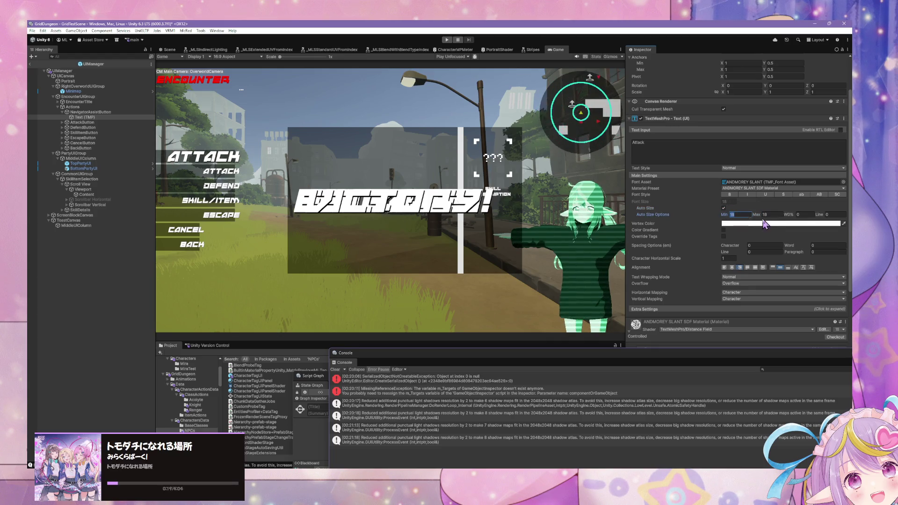
{"action": "type", "text": "9"}
{"action": "key", "text": "Tab"}
{"action": "type", "text": "9"}
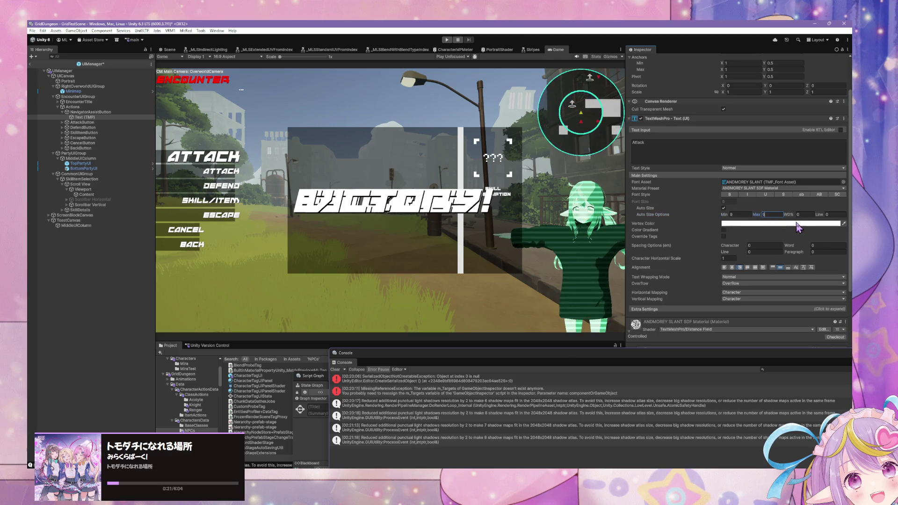
{"action": "mouse_move", "coordinate": [725, 214]}
{"action": "left_mouse_down"}
{"action": "mouse_move", "coordinate": [681, 219]}
{"action": "mouse_move", "coordinate": [718, 216]}
{"action": "left_mouse_up"}
{"action": "left_click", "coordinate": [738, 215]}
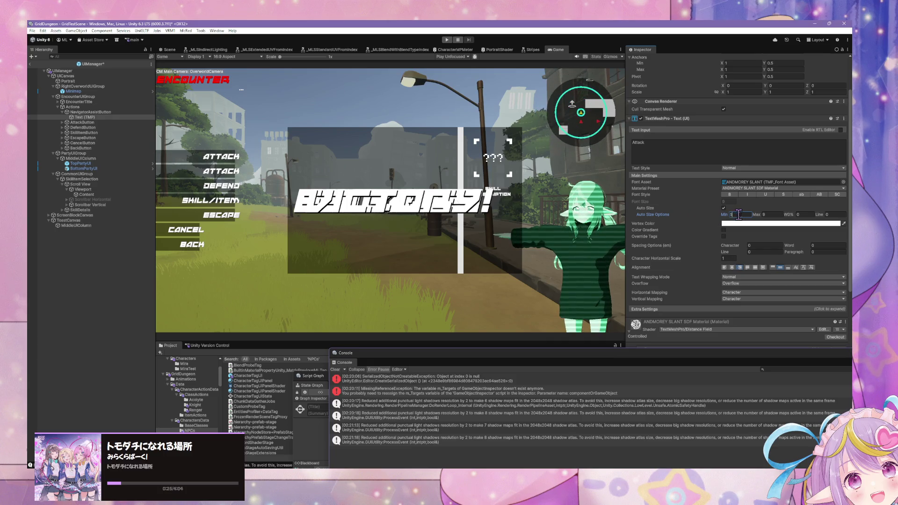
{"action": "type", "text": "5"}
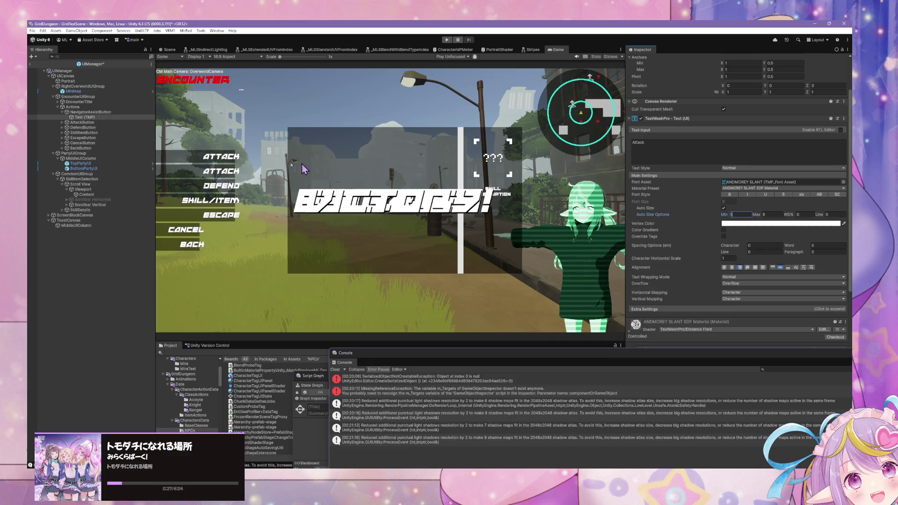
Change the label text to Navigator Assist and set the text box width to 50
{"action": "left_click", "coordinate": [708, 143]}
{"action": "type", "text": "Navigator Assist"}
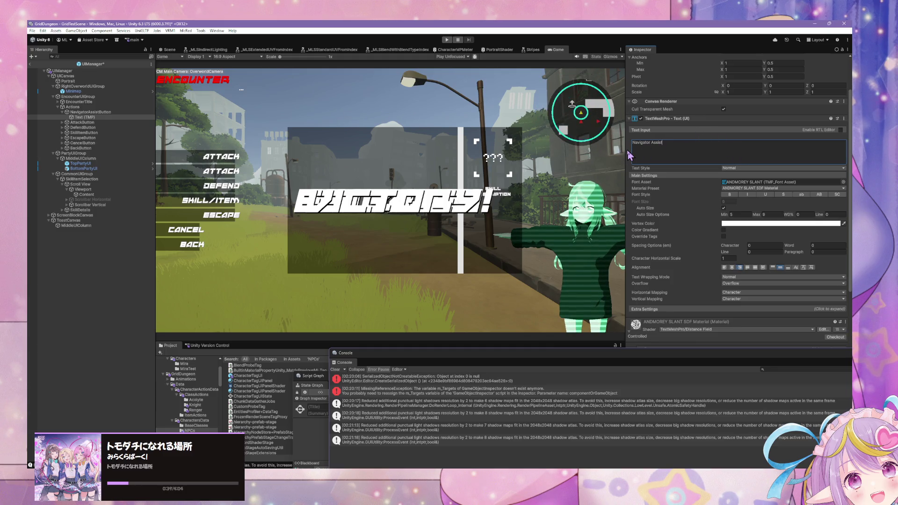
{"action": "left_click", "coordinate": [94, 117]}
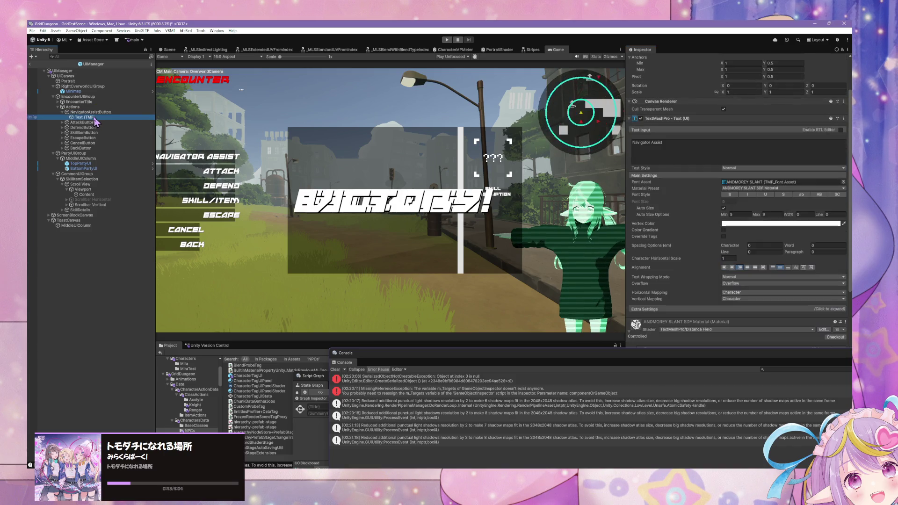
{"action": "scroll", "coordinate": [849, 126], "scroll_direction": "up", "scroll_amount": 2}
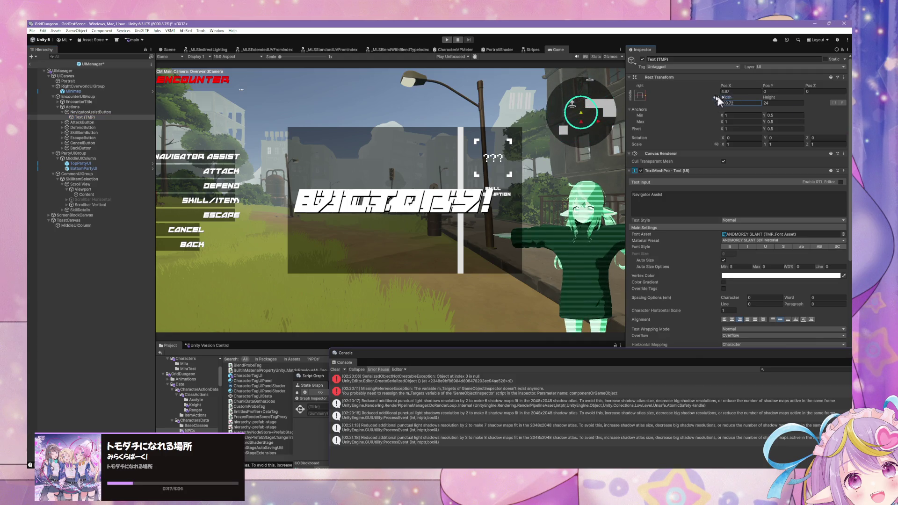
{"action": "mouse_move", "coordinate": [726, 98]}
{"action": "left_mouse_down"}
{"action": "mouse_move", "coordinate": [709, 96]}
{"action": "mouse_move", "coordinate": [730, 100]}
{"action": "left_mouse_up"}
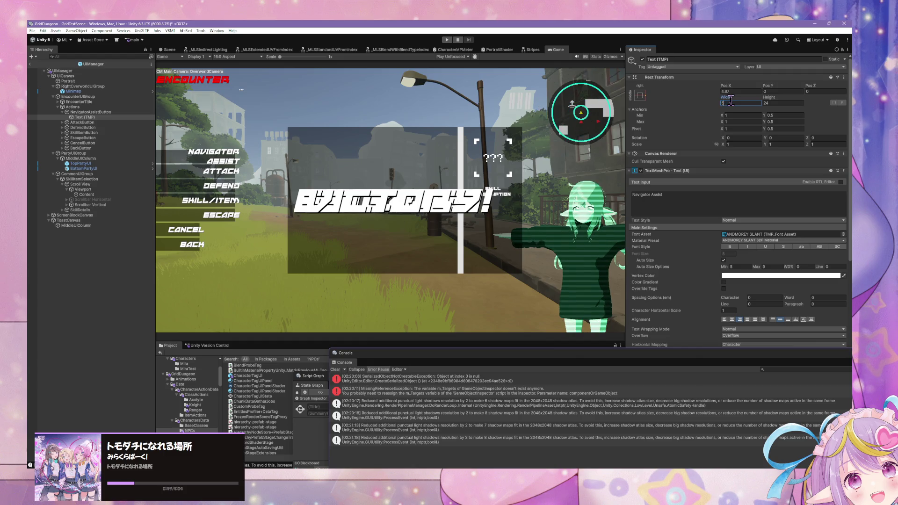
{"action": "type", "text": "50"}
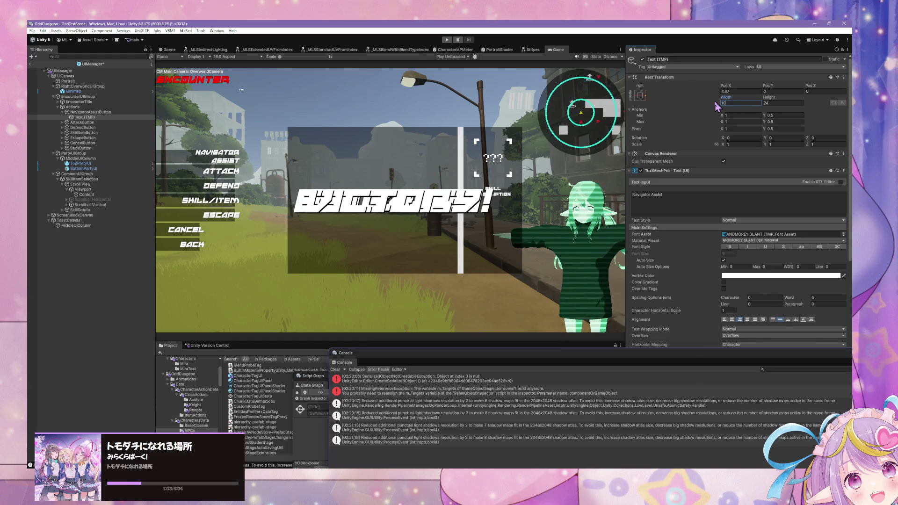
{"action": "type", "text": "100"}
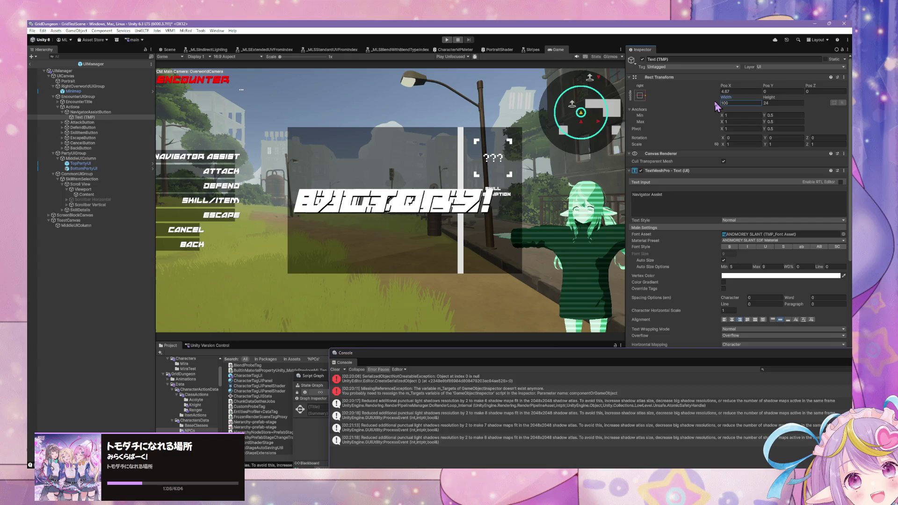
{"action": "double_click", "coordinate": [748, 103]}
{"action": "type", "text": "5"}
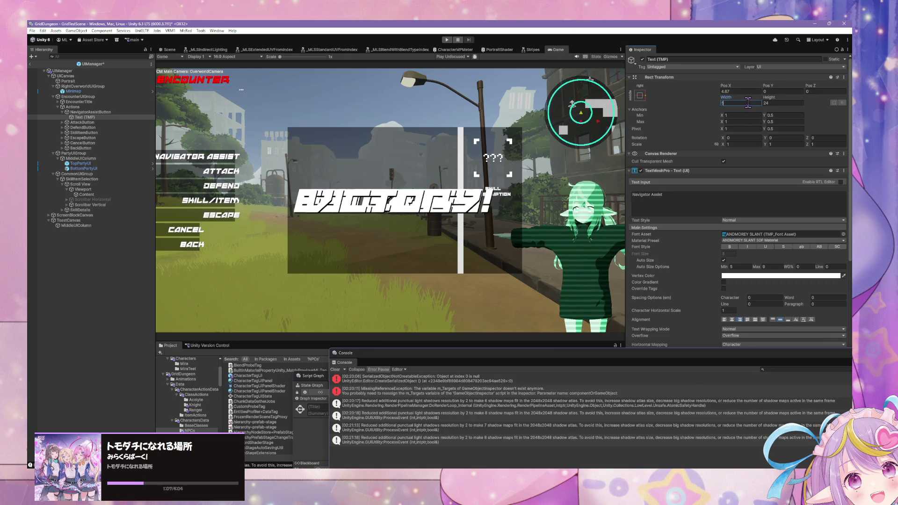
{"action": "type", "text": "0"}
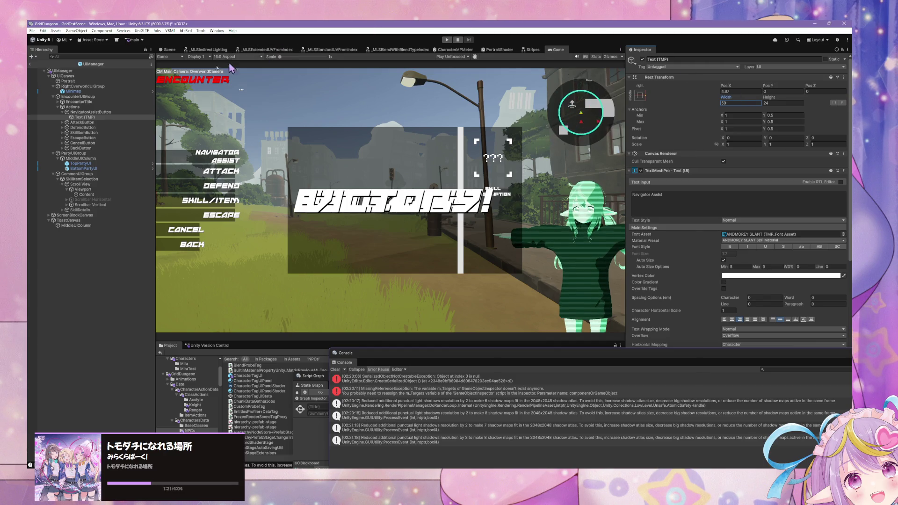
{"action": "left_click", "coordinate": [90, 112]}
{"action": "scroll", "coordinate": [824, 283], "scroll_direction": "down", "scroll_amount": 5}
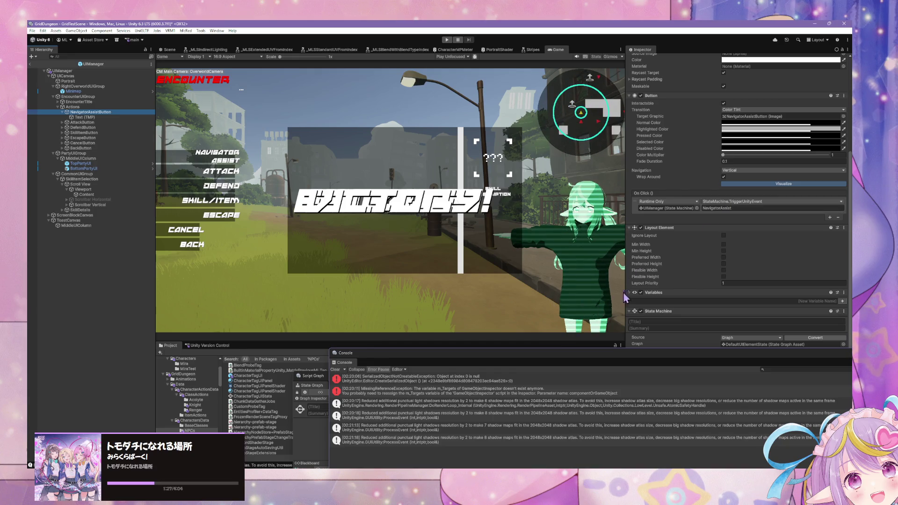
Check the click event's UIManager reference, reselect and collapse NavigatorAssistButton, then show the Scene view
{"action": "scroll", "coordinate": [629, 296], "scroll_direction": "up", "scroll_amount": 5}
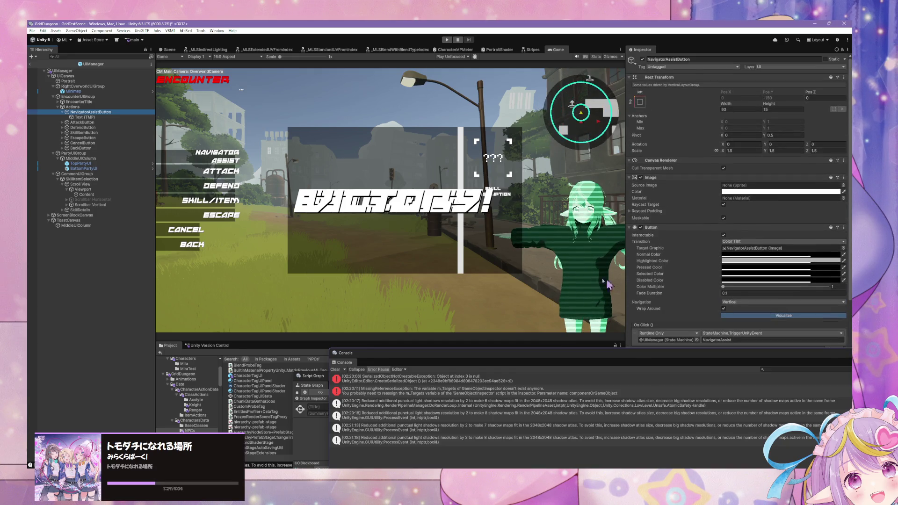
{"action": "scroll", "coordinate": [657, 241], "scroll_direction": "down", "scroll_amount": 1}
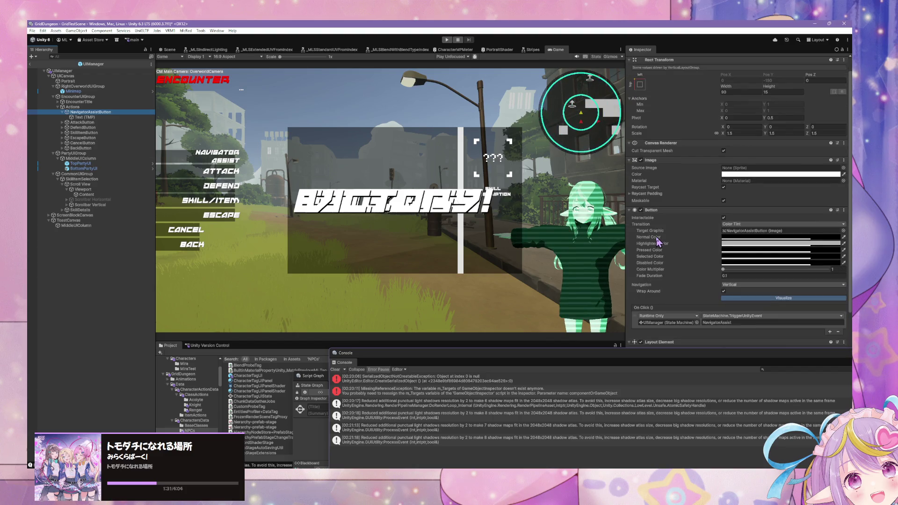
{"action": "scroll", "coordinate": [657, 241], "scroll_direction": "down", "scroll_amount": 4}
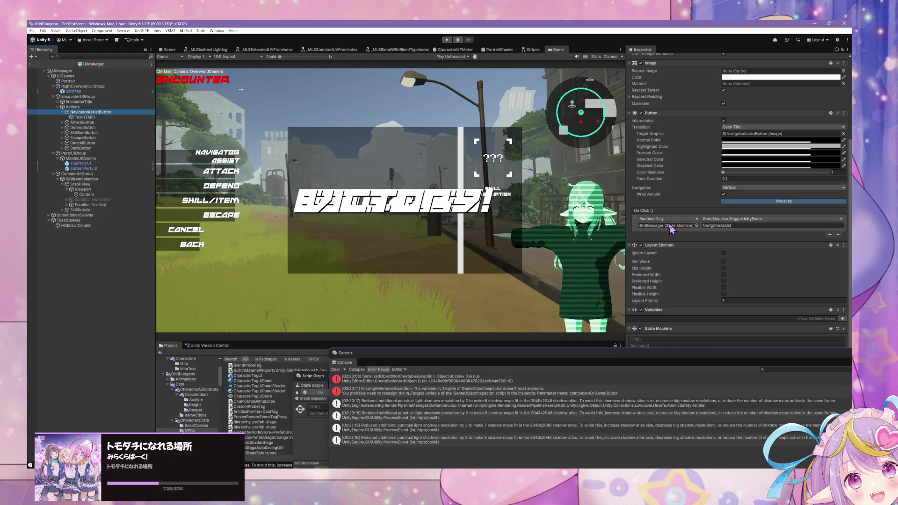
{"action": "double_click", "coordinate": [672, 229]}
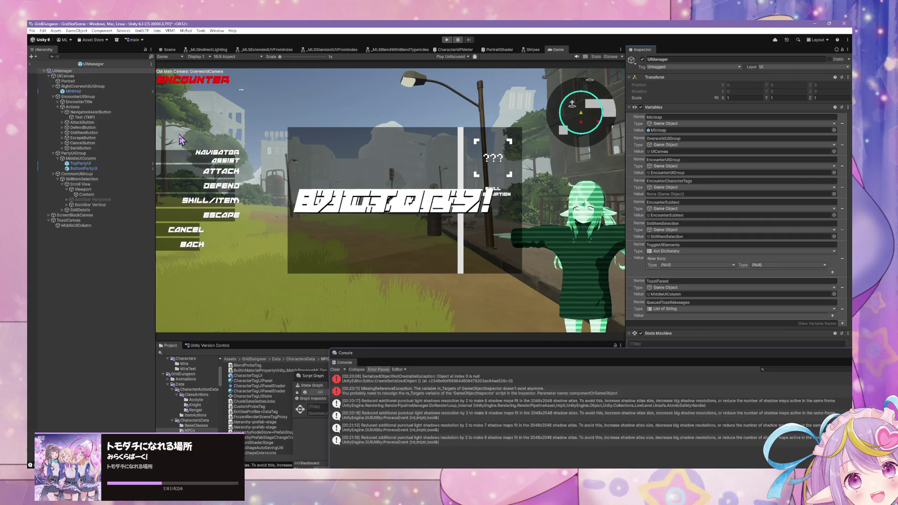
{"action": "left_click", "coordinate": [98, 157]}
{"action": "left_click", "coordinate": [70, 112]}
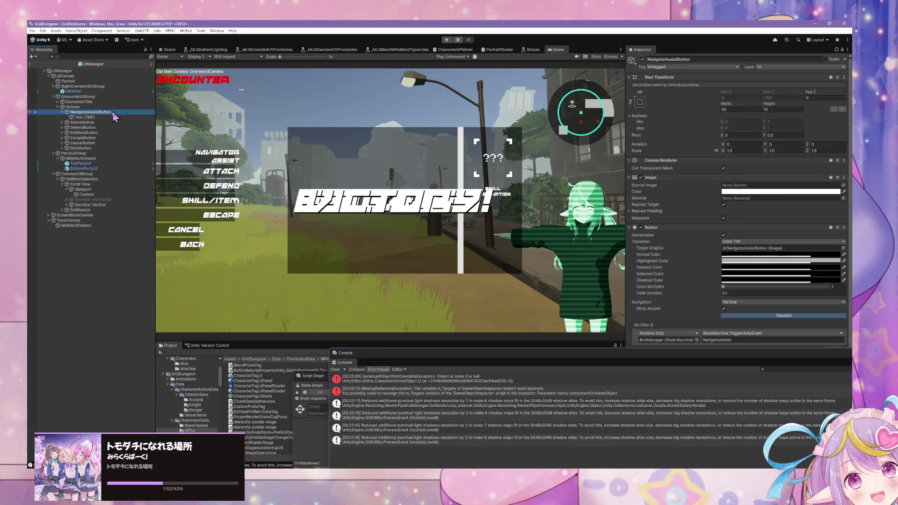
{"action": "left_click", "coordinate": [63, 113]}
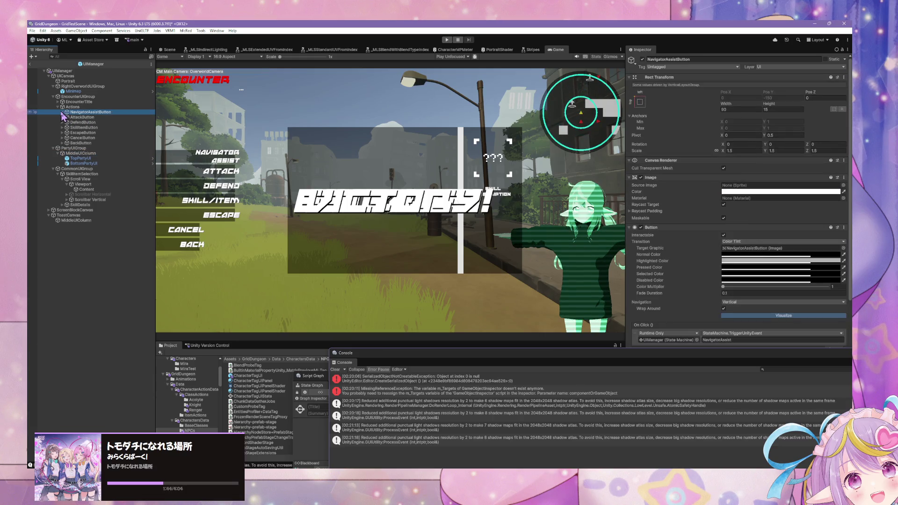
{"action": "left_click", "coordinate": [161, 50]}
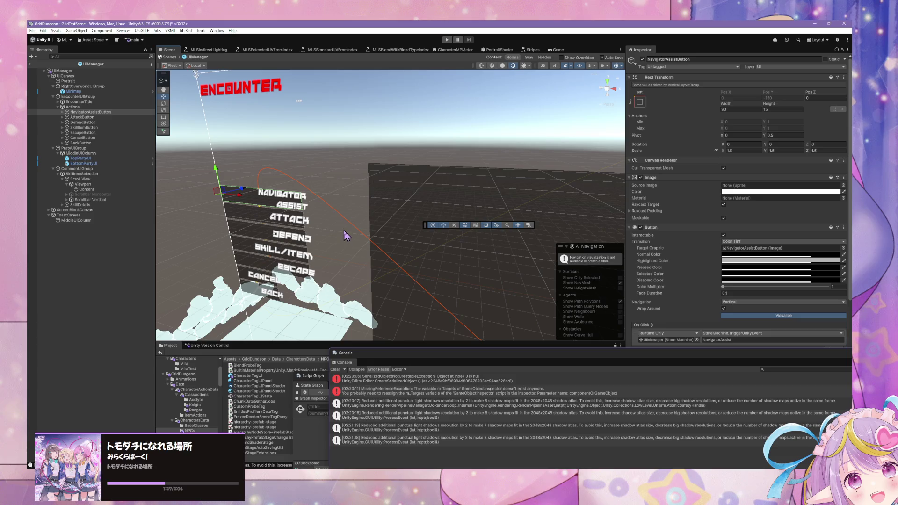
Frame NavigatorAssistButton and scrub its Rect Transform width, settling at about 95.1
{"action": "key", "text": "f"}
{"action": "scroll", "coordinate": [411, 157], "scroll_direction": "up", "scroll_amount": 3}
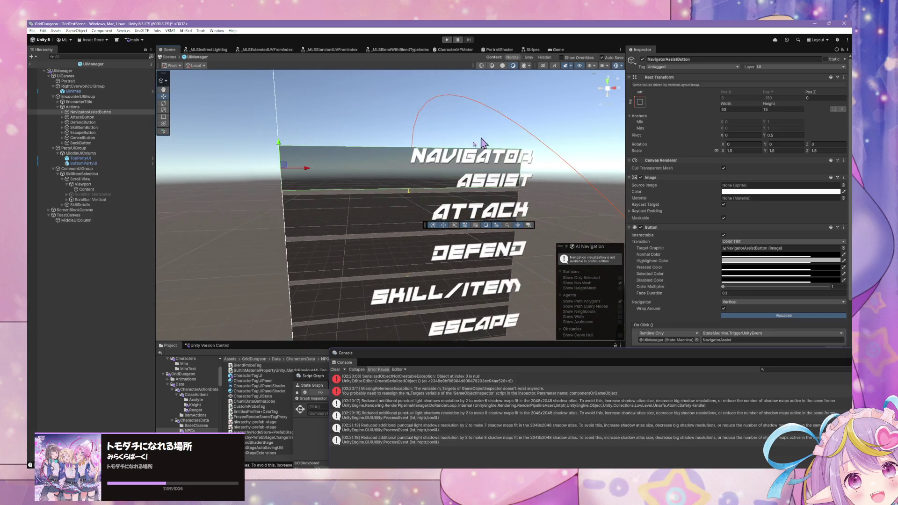
{"action": "scroll", "coordinate": [484, 143], "scroll_direction": "up", "scroll_amount": 3}
{"action": "scroll", "coordinate": [444, 159], "scroll_direction": "down", "scroll_amount": 3}
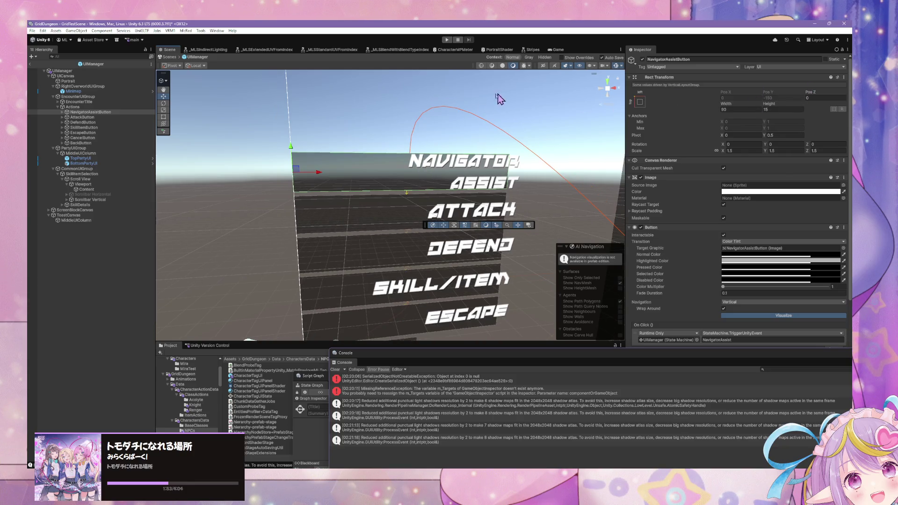
{"action": "left_click_drag", "start_coordinate": [732, 108], "coordinate": [777, 107]}
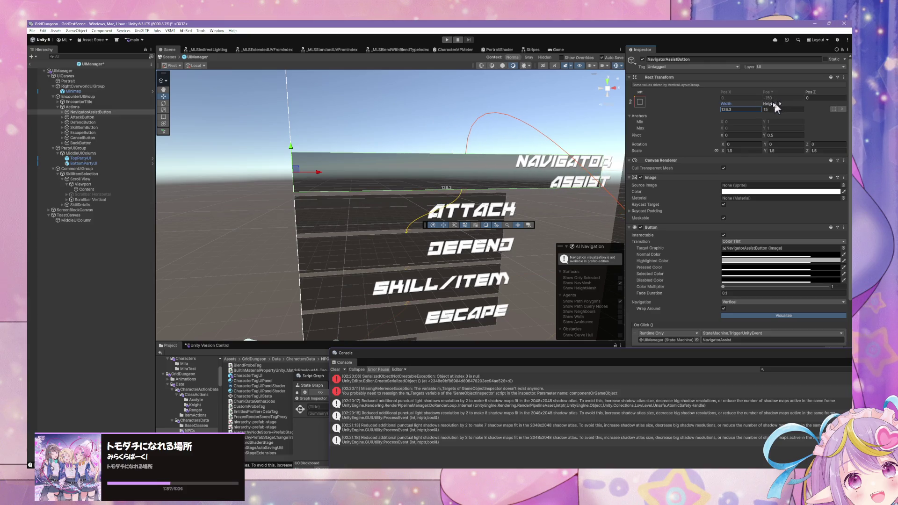
{"action": "scroll", "coordinate": [570, 174], "scroll_direction": "down", "scroll_amount": 3}
{"action": "scroll", "coordinate": [552, 164], "scroll_direction": "down", "scroll_amount": 2}
{"action": "scroll", "coordinate": [542, 157], "scroll_direction": "up", "scroll_amount": 3}
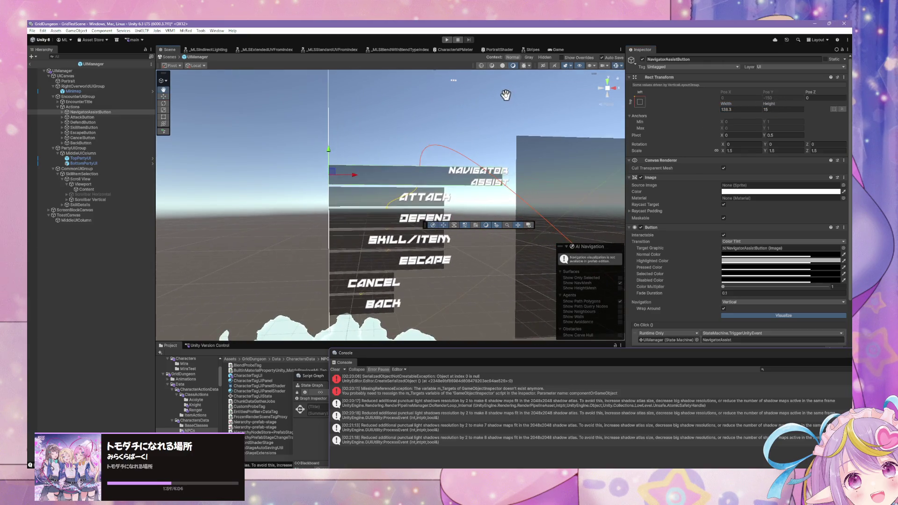
{"action": "mouse_move", "coordinate": [732, 108]}
{"action": "left_mouse_down"}
{"action": "mouse_move", "coordinate": [622, 110]}
{"action": "mouse_move", "coordinate": [683, 116]}
{"action": "mouse_move", "coordinate": [627, 115]}
{"action": "mouse_move", "coordinate": [653, 120]}
{"action": "mouse_move", "coordinate": [756, 123]}
{"action": "mouse_move", "coordinate": [774, 105]}
{"action": "mouse_move", "coordinate": [816, 108]}
{"action": "mouse_move", "coordinate": [784, 105]}
{"action": "left_mouse_up"}
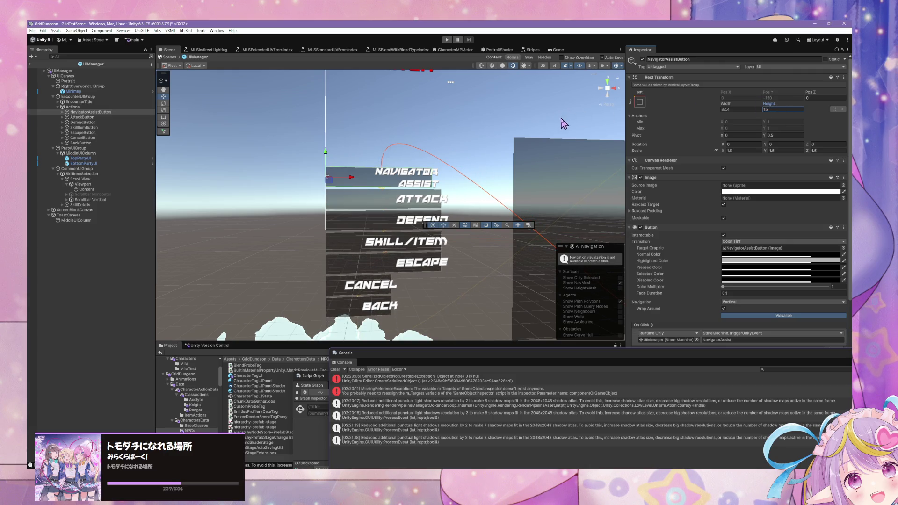
{"action": "mouse_move", "coordinate": [727, 104]}
{"action": "left_mouse_down"}
{"action": "mouse_move", "coordinate": [758, 107]}
{"action": "mouse_move", "coordinate": [668, 102]}
{"action": "mouse_move", "coordinate": [815, 114]}
{"action": "mouse_move", "coordinate": [777, 113]}
{"action": "left_mouse_up"}
{"action": "scroll", "coordinate": [514, 113], "scroll_direction": "down", "scroll_amount": 3}
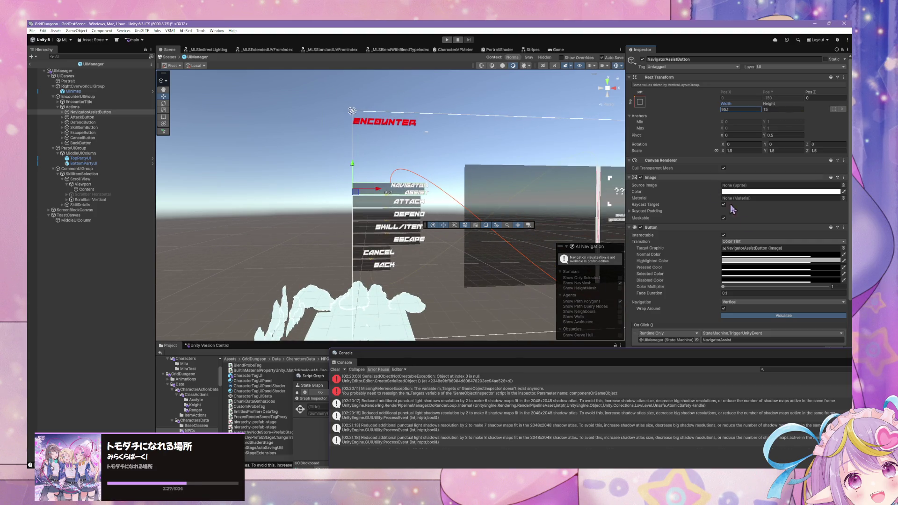
{"action": "scroll", "coordinate": [755, 235], "scroll_direction": "down", "scroll_amount": 2}
{"action": "scroll", "coordinate": [755, 235], "scroll_direction": "down", "scroll_amount": 3}
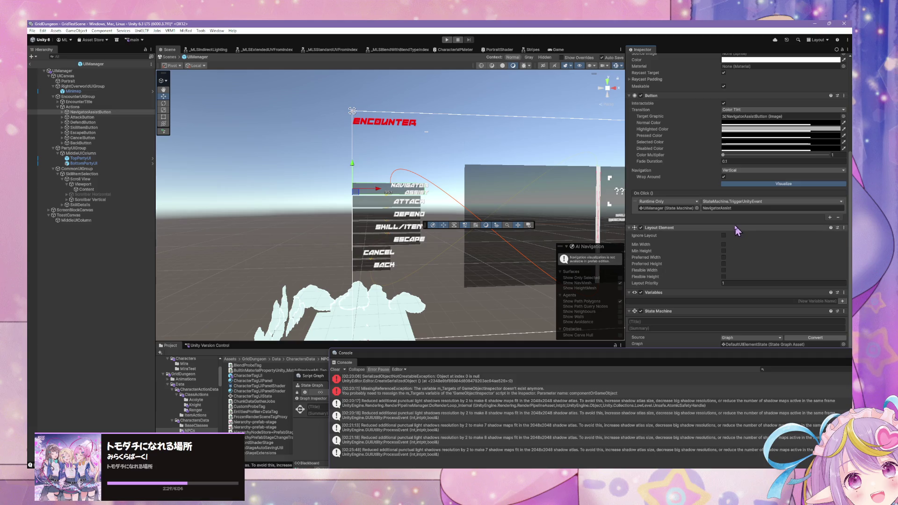
Leave Preferred Width off and enable Flexible Width in the button's Layout Element
{"action": "left_click", "coordinate": [724, 258]}
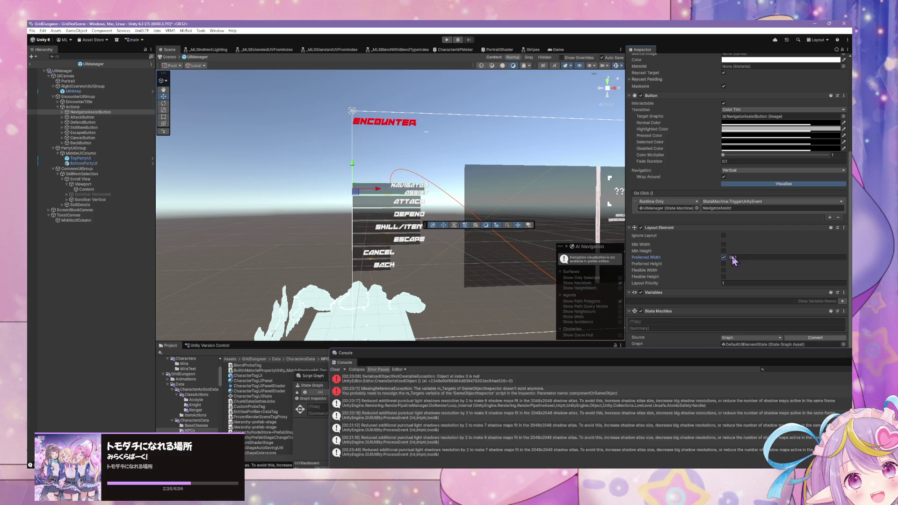
{"action": "left_click", "coordinate": [724, 257]}
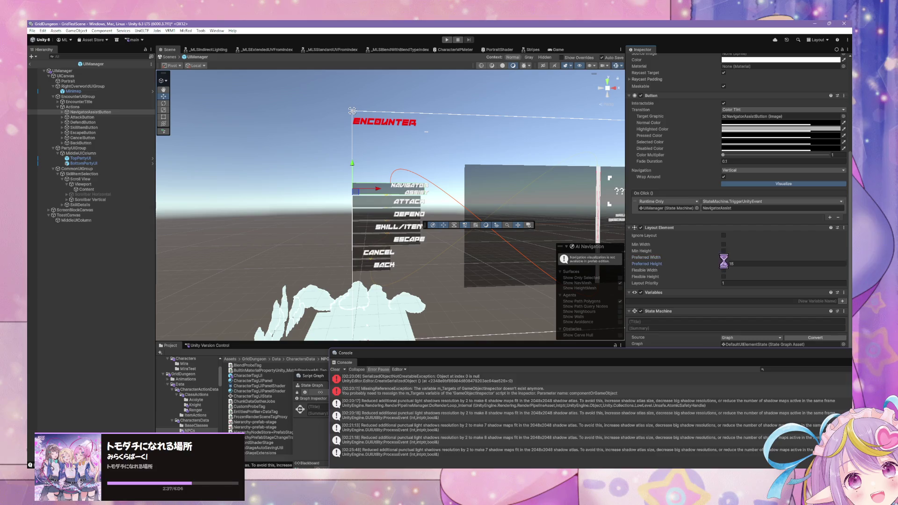
{"action": "left_click", "coordinate": [724, 270]}
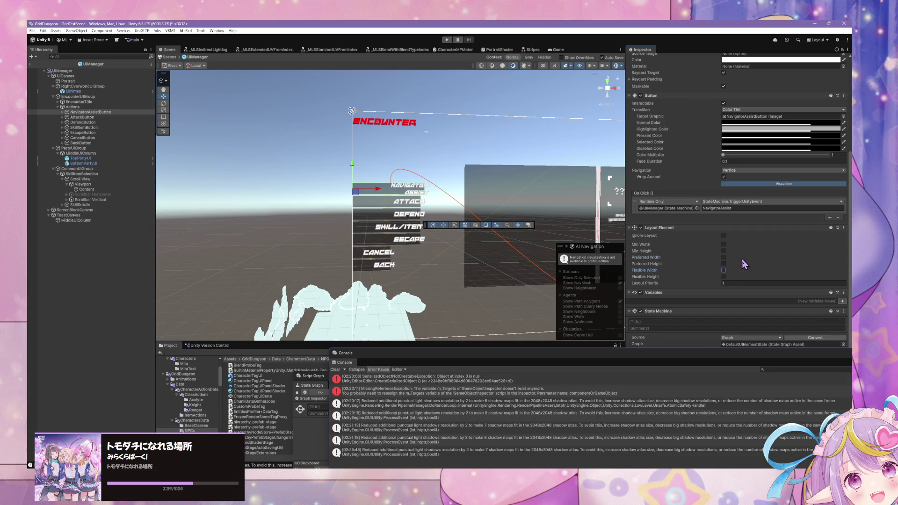
Set the button's Rect Transform Width to 100 and switch to Visual Studio Code
{"action": "scroll", "coordinate": [742, 267], "scroll_direction": "up", "scroll_amount": 5}
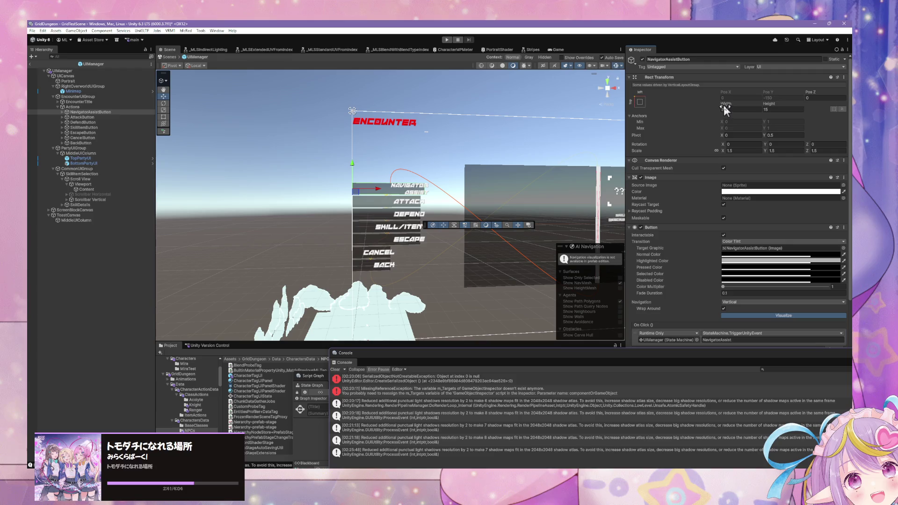
{"action": "mouse_move", "coordinate": [721, 108]}
{"action": "left_mouse_down"}
{"action": "mouse_move", "coordinate": [777, 108]}
{"action": "mouse_move", "coordinate": [733, 110]}
{"action": "mouse_move", "coordinate": [747, 113]}
{"action": "left_mouse_up"}
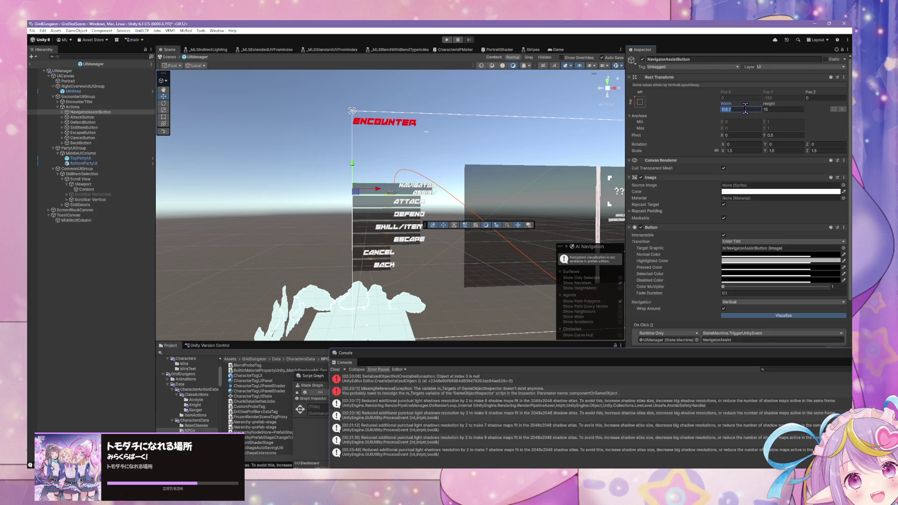
{"action": "type", "text": "100"}
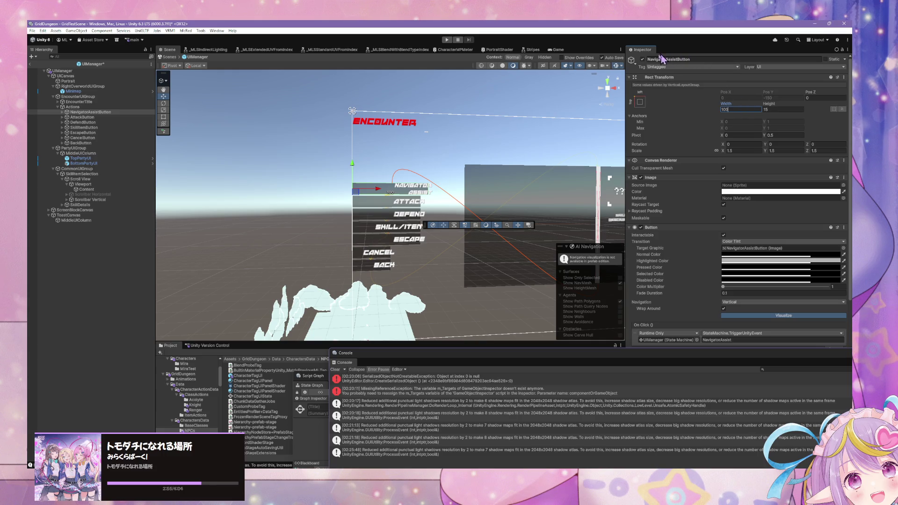
{"action": "scroll", "coordinate": [487, 138], "scroll_direction": "up", "scroll_amount": 3}
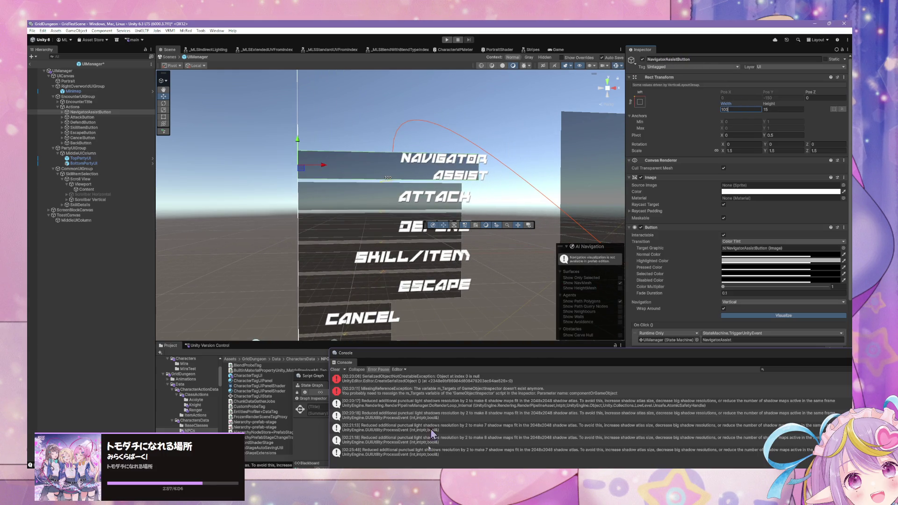
{"action": "key", "text": "alt+Tab"}
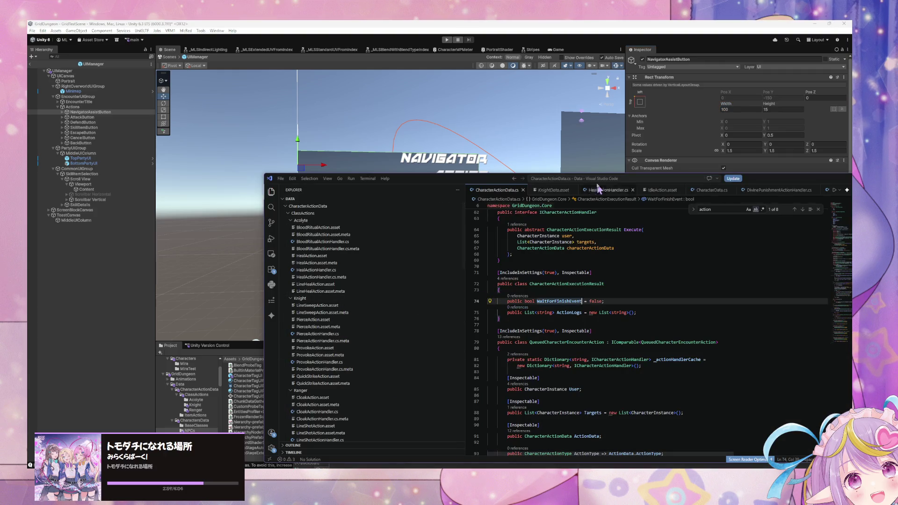
Return to CharacterActionData.cs and try a NavigatorAssist entry after Escape, then remove it
{"action": "left_click", "coordinate": [553, 190]}
{"action": "left_click", "coordinate": [610, 192]}
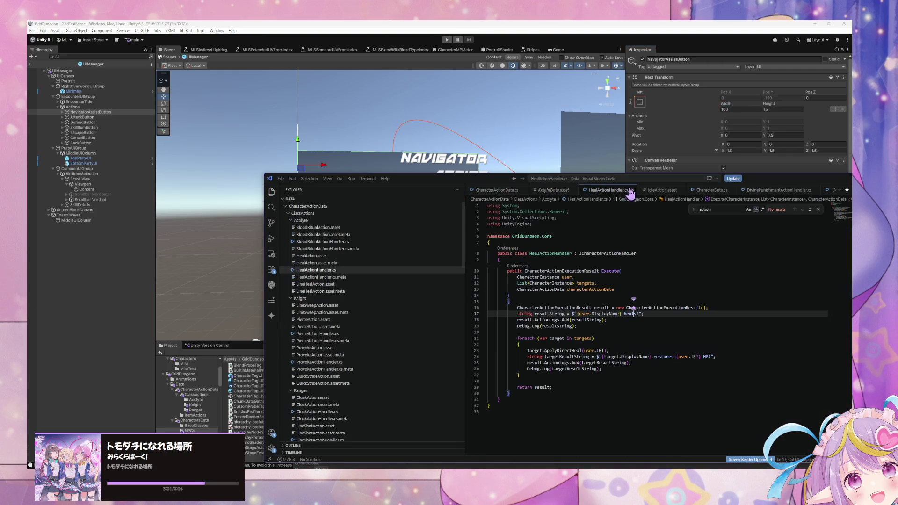
{"action": "left_click", "coordinate": [497, 190]}
{"action": "scroll", "coordinate": [594, 267], "scroll_direction": "up", "scroll_amount": 10}
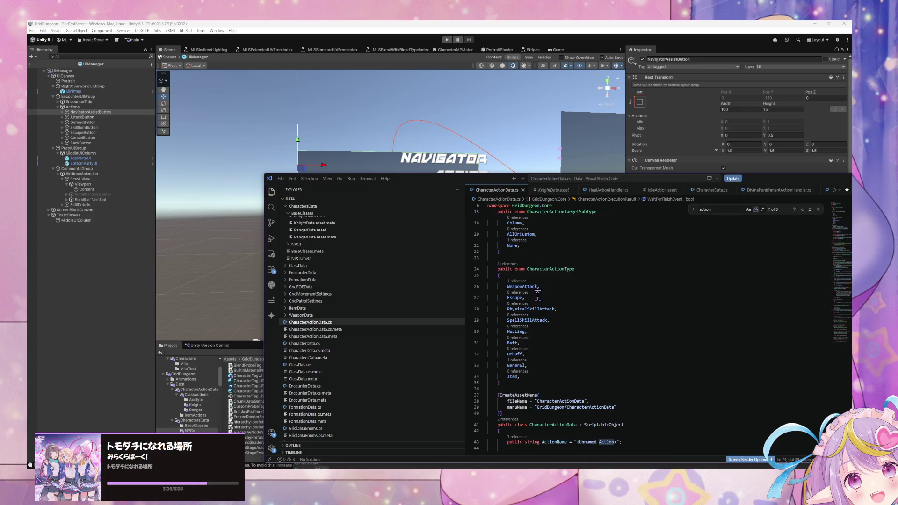
{"action": "scroll", "coordinate": [538, 286], "scroll_direction": "up", "scroll_amount": 3}
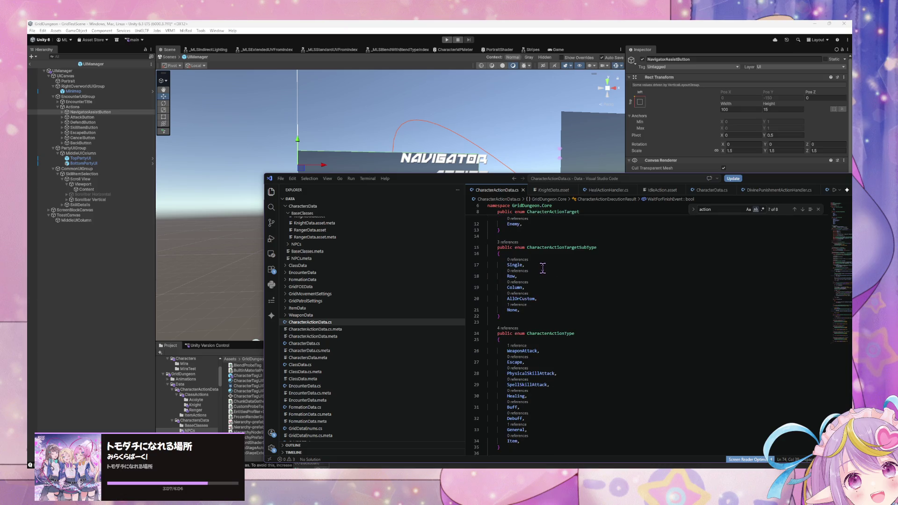
{"action": "scroll", "coordinate": [542, 268], "scroll_direction": "down", "scroll_amount": 4}
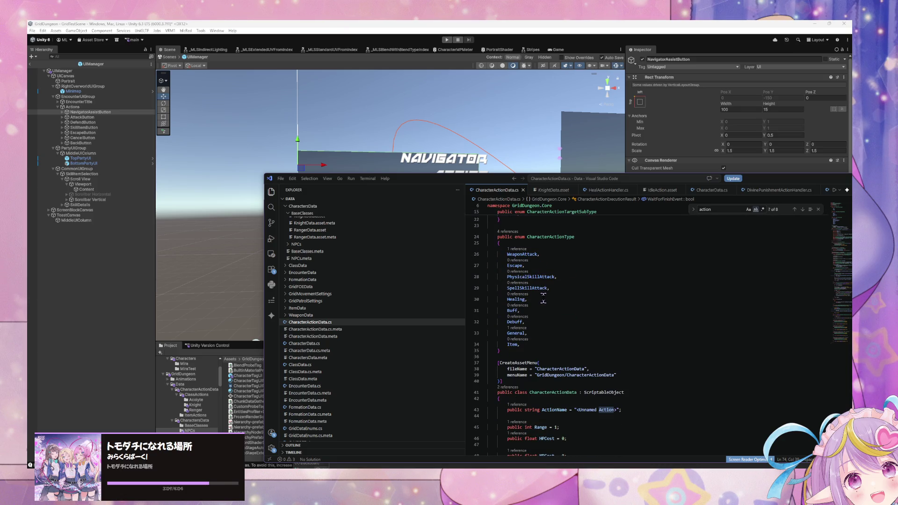
{"action": "left_click", "coordinate": [545, 266]}
{"action": "key", "text": "Return"}
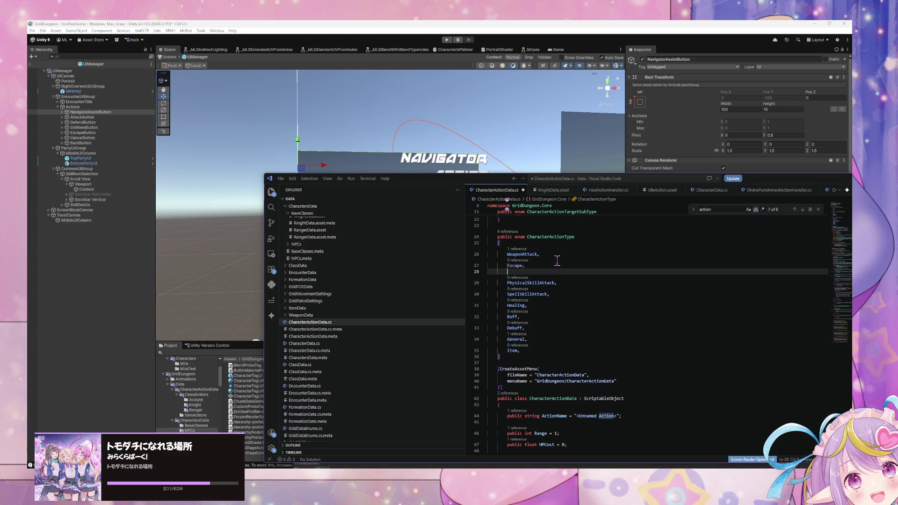
{"action": "type", "text": "Navigator"}
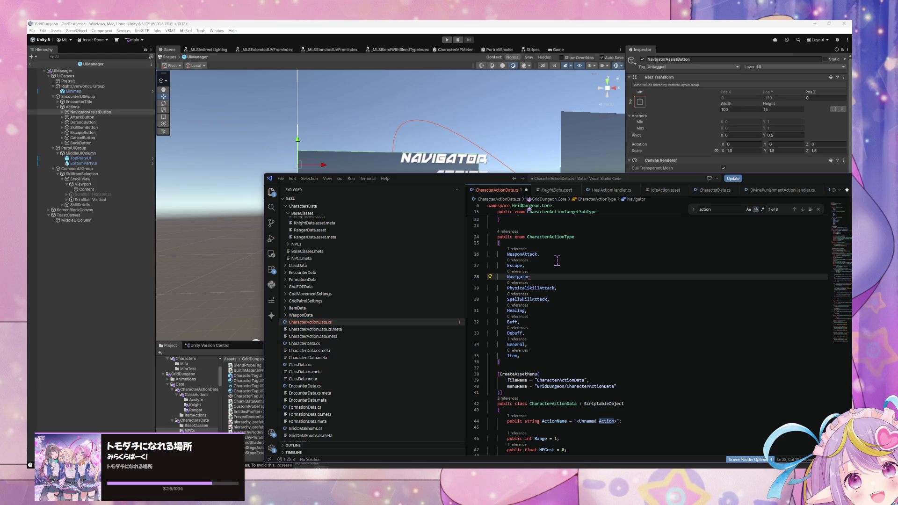
{"action": "type", "text": "Assist,"}
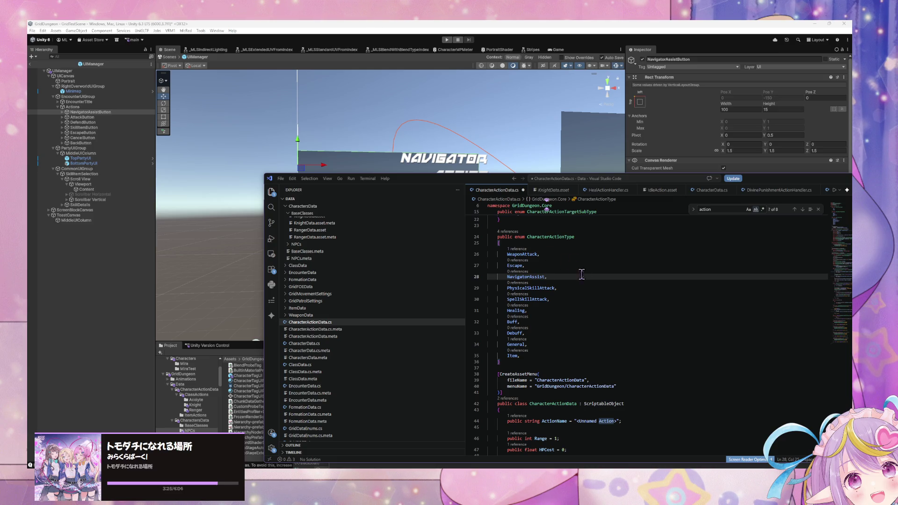
{"action": "key", "text": "ctrl+BackSpace"}
{"action": "key", "text": "ctrl+BackSpace"}
{"action": "key", "text": "ctrl+BackSpace"}
Add NavigatorAssist after Item in CharacterActionType, save, and move the code window aside
{"action": "left_click", "coordinate": [534, 345]}
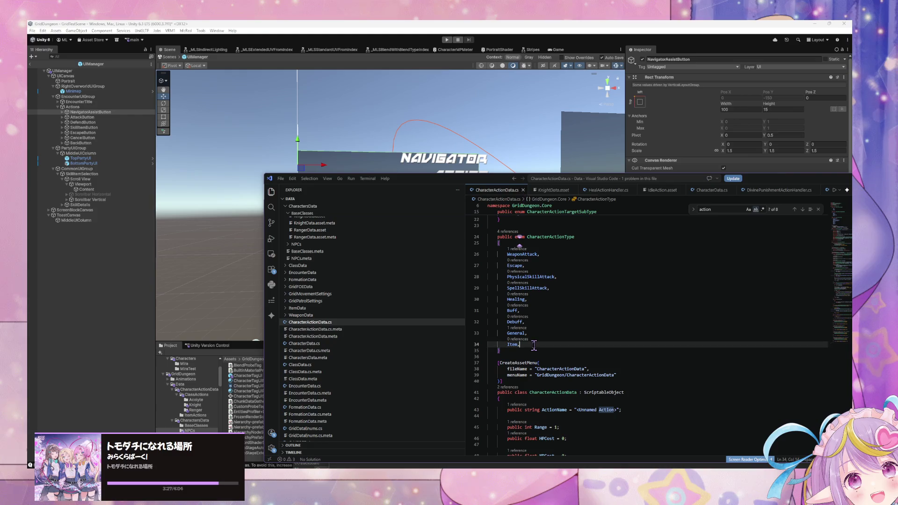
{"action": "key", "text": "Return"}
{"action": "type", "text": "Nag"}
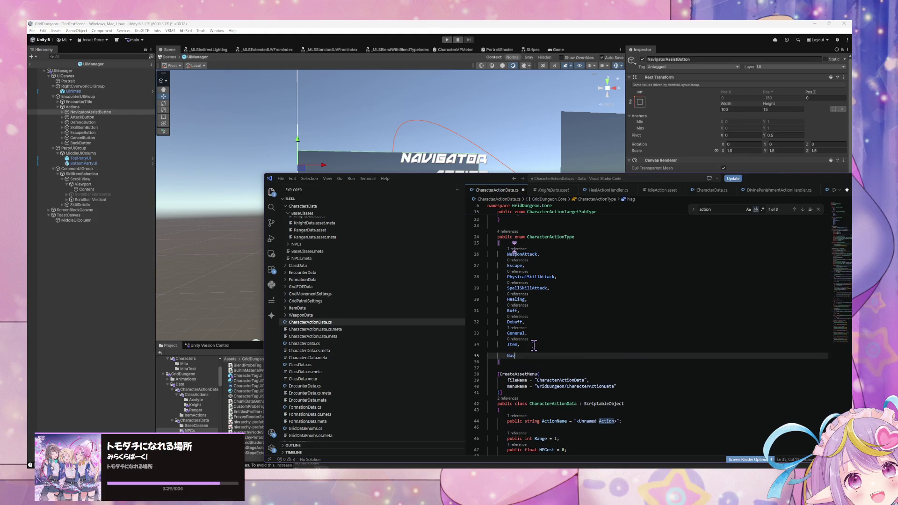
{"action": "type", "text": "igatorAssist"}
{"action": "key", "text": "ctrl+s"}
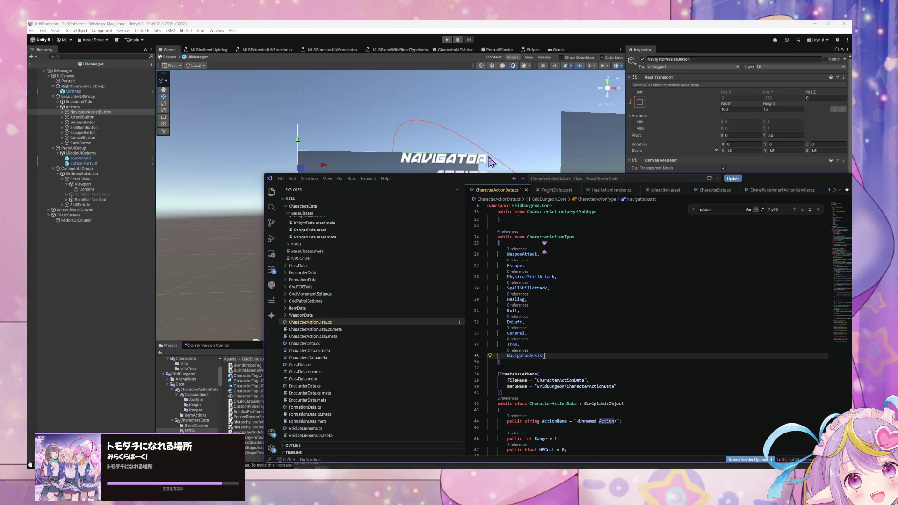
{"action": "left_click", "coordinate": [570, 299]}
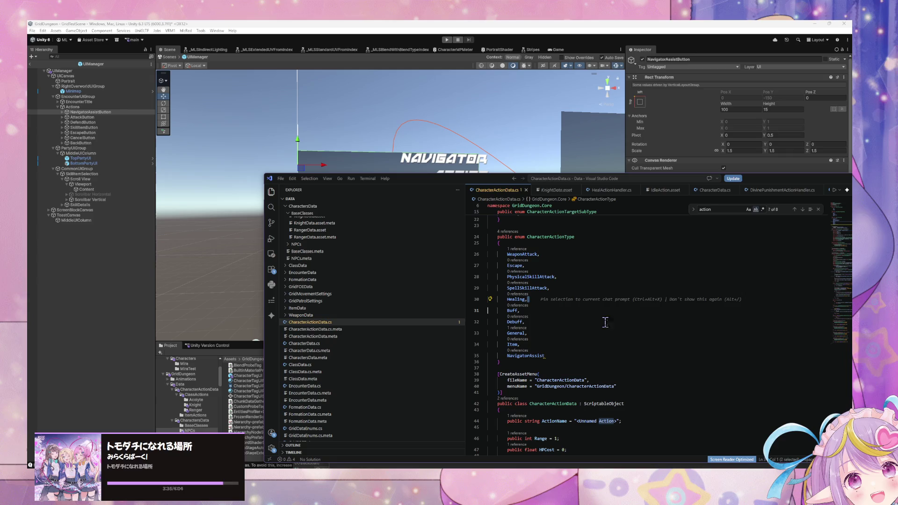
{"action": "left_click", "coordinate": [592, 355]}
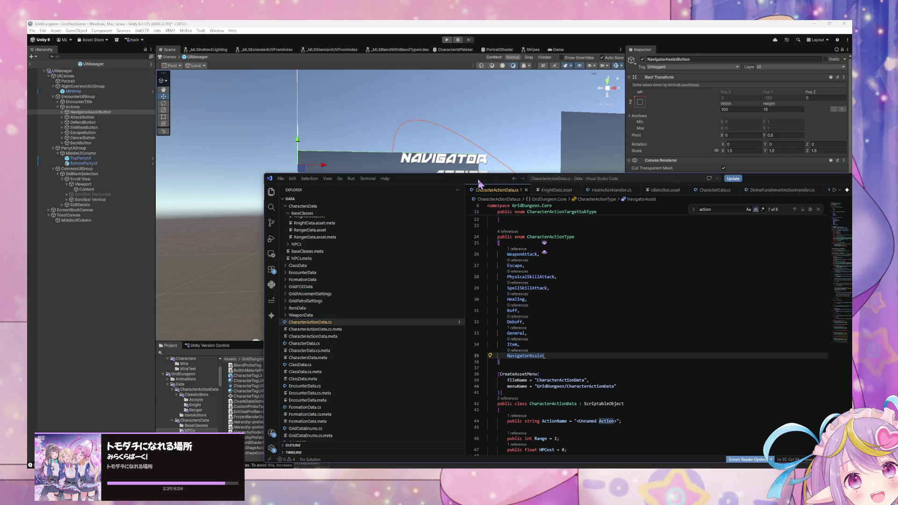
{"action": "left_click_drag", "start_coordinate": [478, 182], "coordinate": [508, 302]}
{"action": "scroll", "coordinate": [489, 236], "scroll_direction": "down", "scroll_amount": 3}
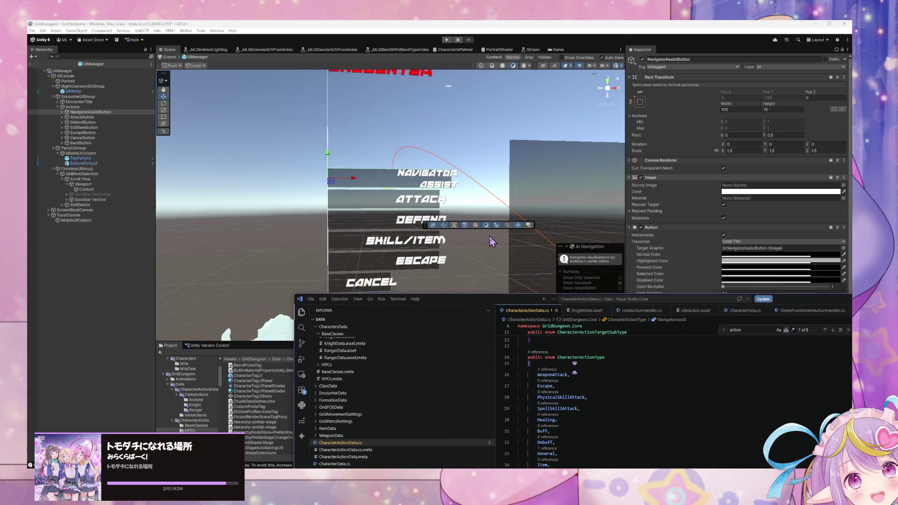
Bring Unity forward so the updated script recompiles, then switch over to Spotify
{"action": "scroll", "coordinate": [490, 235], "scroll_direction": "down", "scroll_amount": 2}
{"action": "left_click", "coordinate": [733, 109]}
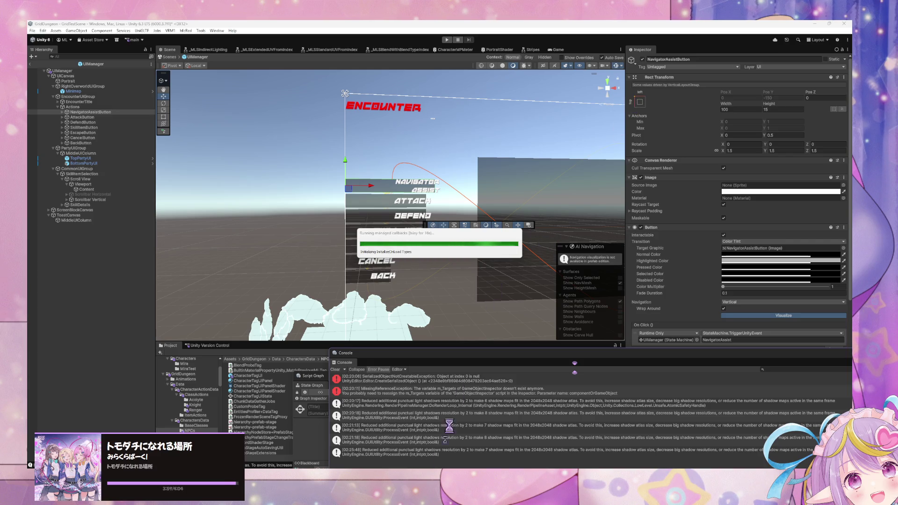
{"action": "key", "text": "alt+Tab"}
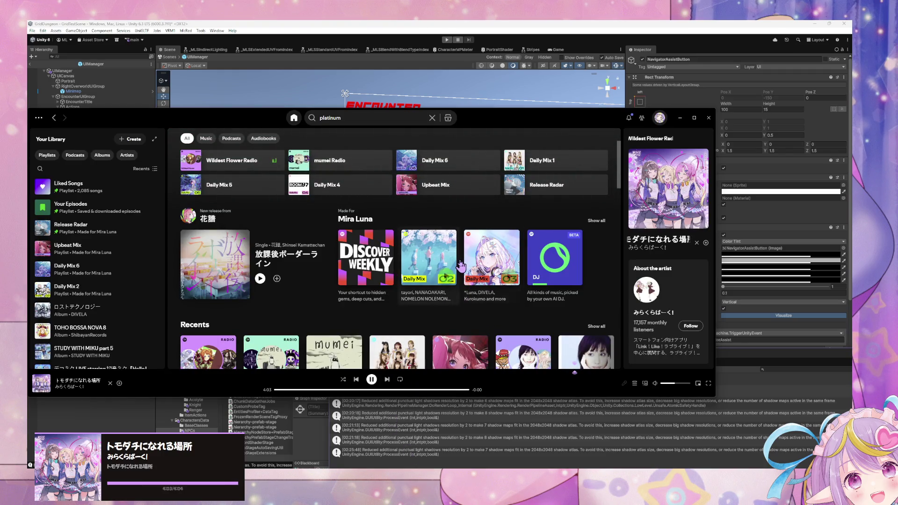
Start the Upbeat Mix and Daily Mix 4 playlists while browsing Home and recently played
{"action": "scroll", "coordinate": [468, 257], "scroll_direction": "down", "scroll_amount": 1}
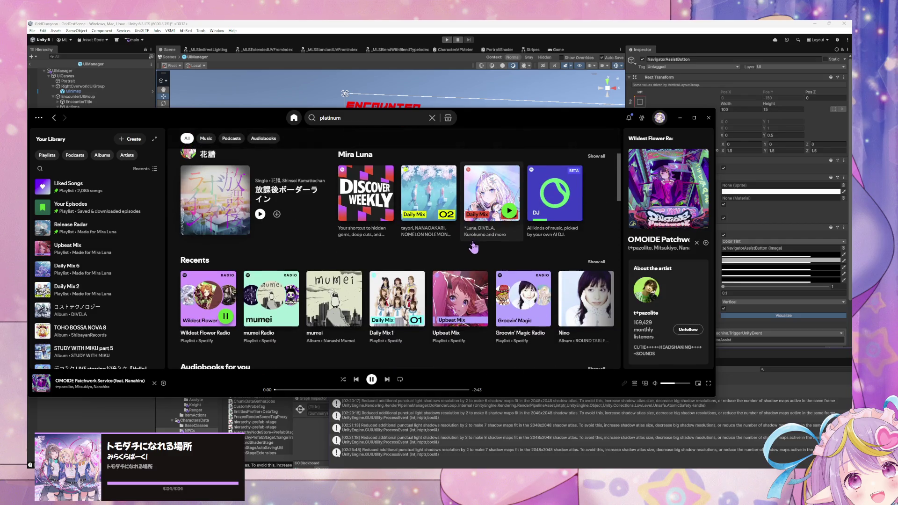
{"action": "scroll", "coordinate": [435, 273], "scroll_direction": "down", "scroll_amount": 1}
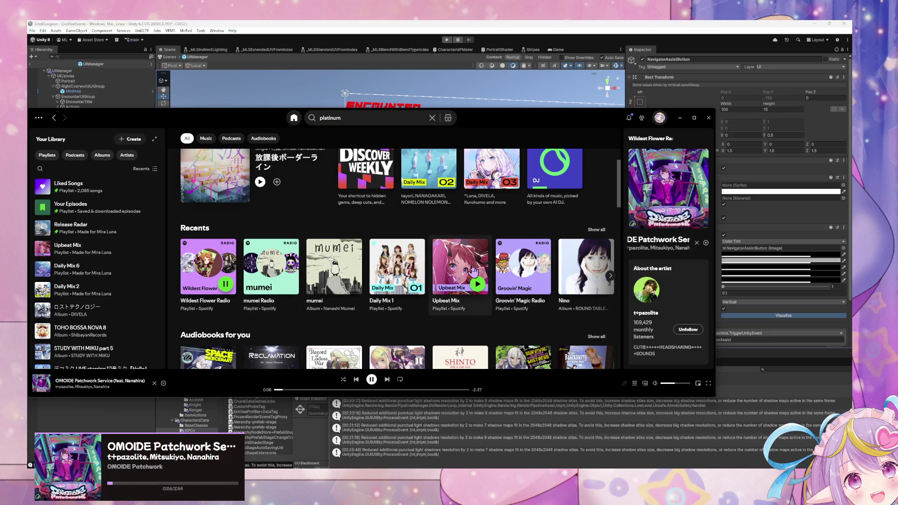
{"action": "left_click", "coordinate": [477, 283]}
{"action": "left_click", "coordinate": [596, 229]}
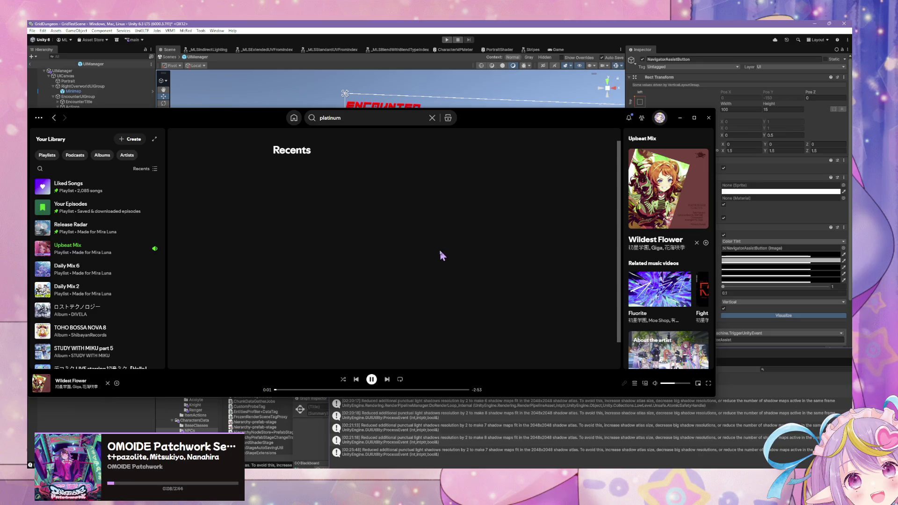
{"action": "scroll", "coordinate": [439, 254], "scroll_direction": "down", "scroll_amount": 3}
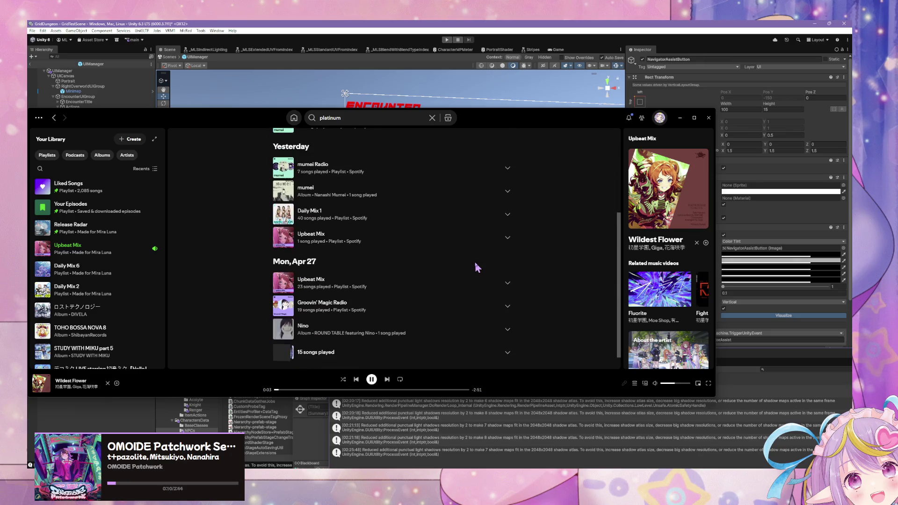
{"action": "left_click", "coordinate": [294, 117]}
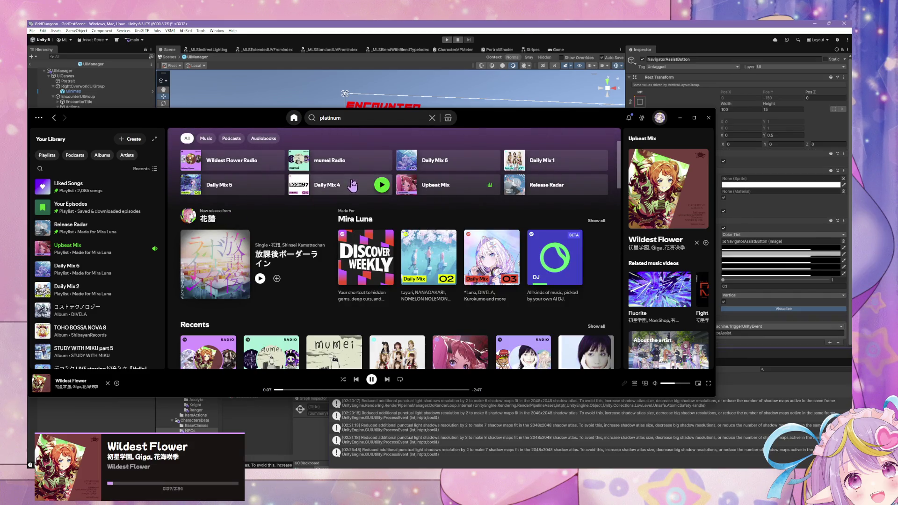
{"action": "left_click", "coordinate": [382, 184]}
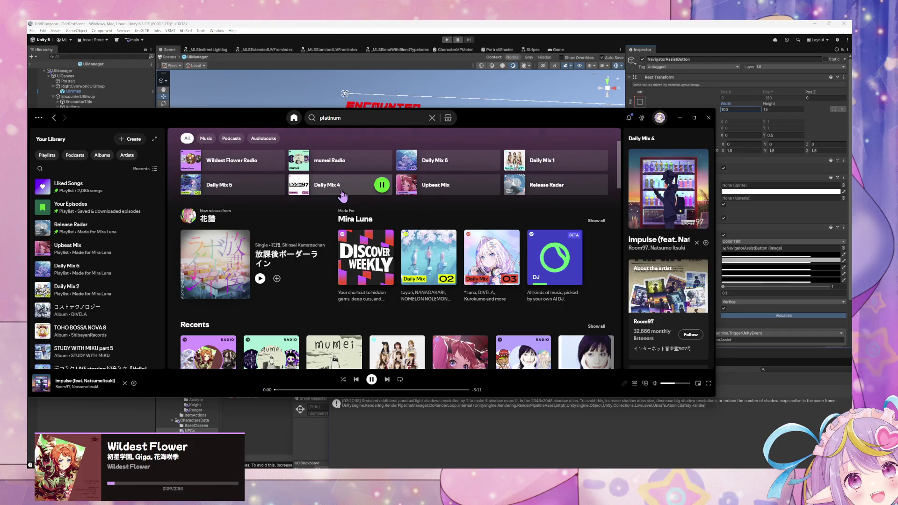
{"action": "left_click", "coordinate": [343, 195]}
{"action": "scroll", "coordinate": [389, 202], "scroll_direction": "down", "scroll_amount": 3}
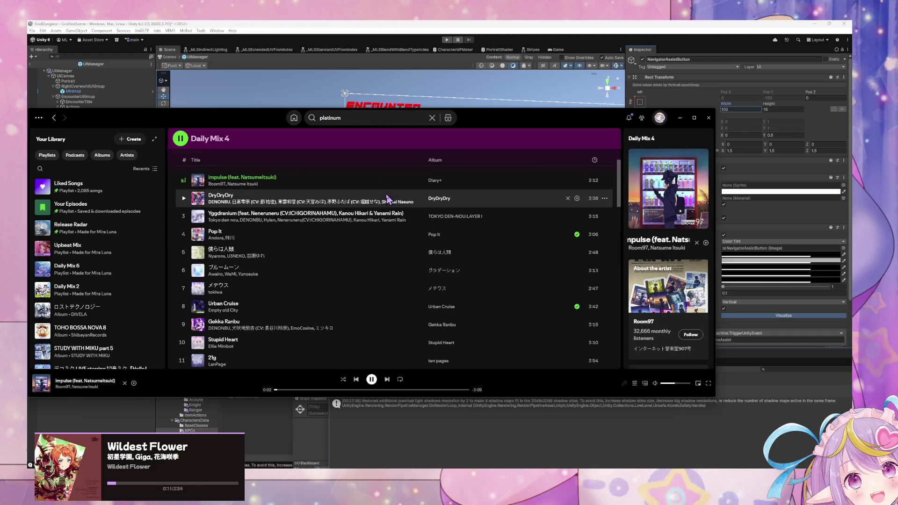
{"action": "left_click", "coordinate": [294, 118]}
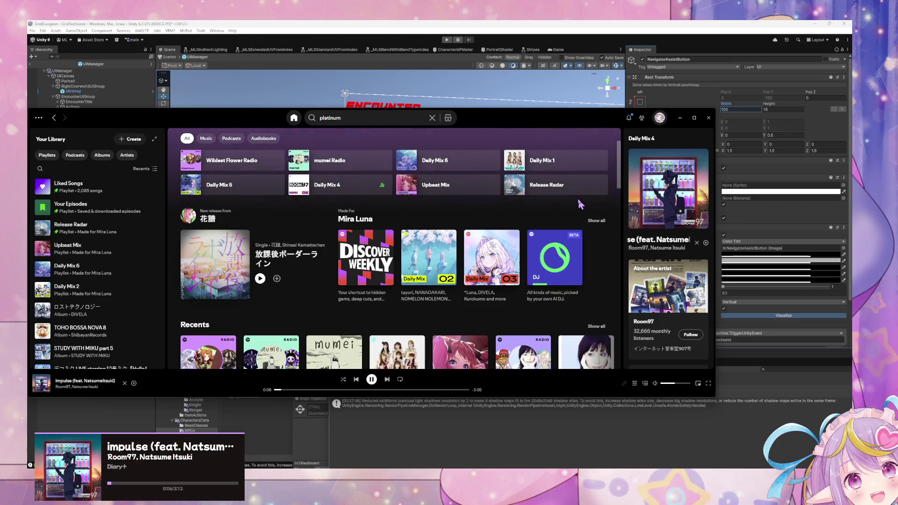
Play the new release 放課後ボーダーライン, view the artist page, and minimize Spotify
{"action": "scroll", "coordinate": [583, 243], "scroll_direction": "down", "scroll_amount": 5}
{"action": "scroll", "coordinate": [580, 241], "scroll_direction": "up", "scroll_amount": 3}
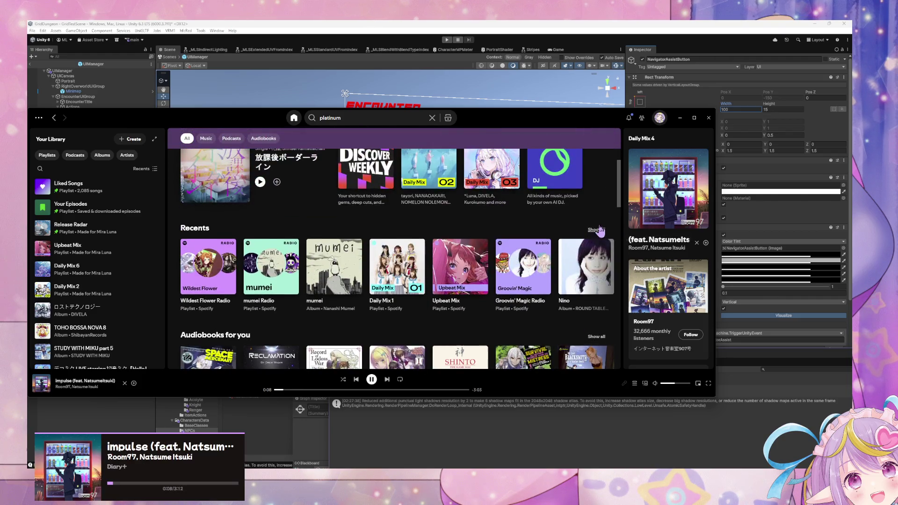
{"action": "left_click", "coordinate": [597, 231]}
{"action": "scroll", "coordinate": [410, 196], "scroll_direction": "down", "scroll_amount": 1}
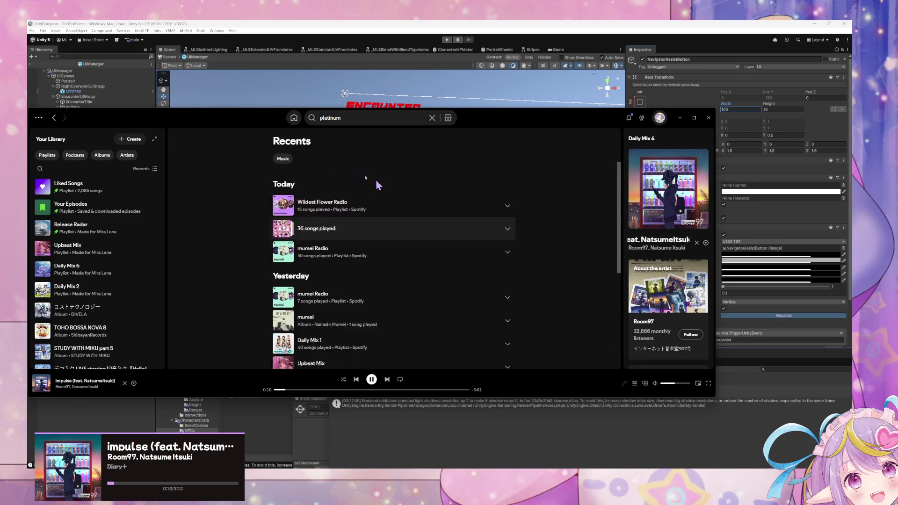
{"action": "left_click", "coordinate": [294, 118]}
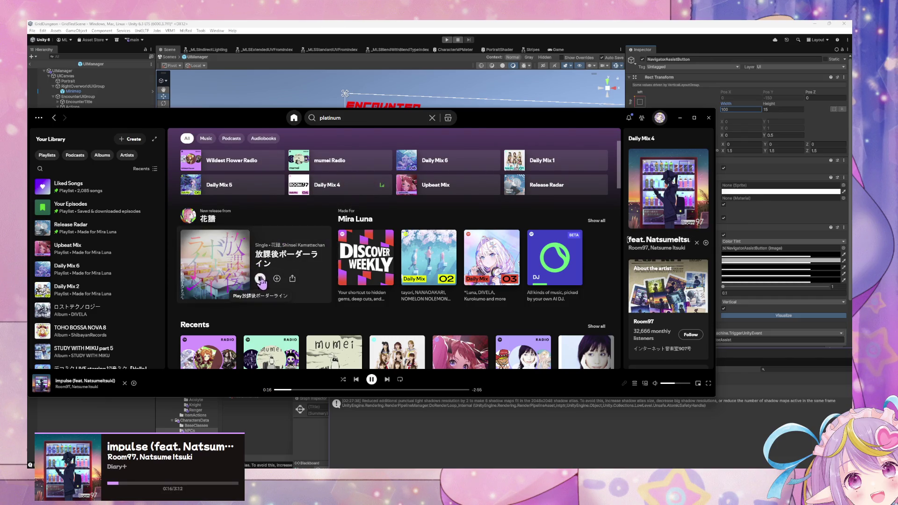
{"action": "left_click", "coordinate": [261, 280]}
{"action": "left_click", "coordinate": [208, 219]}
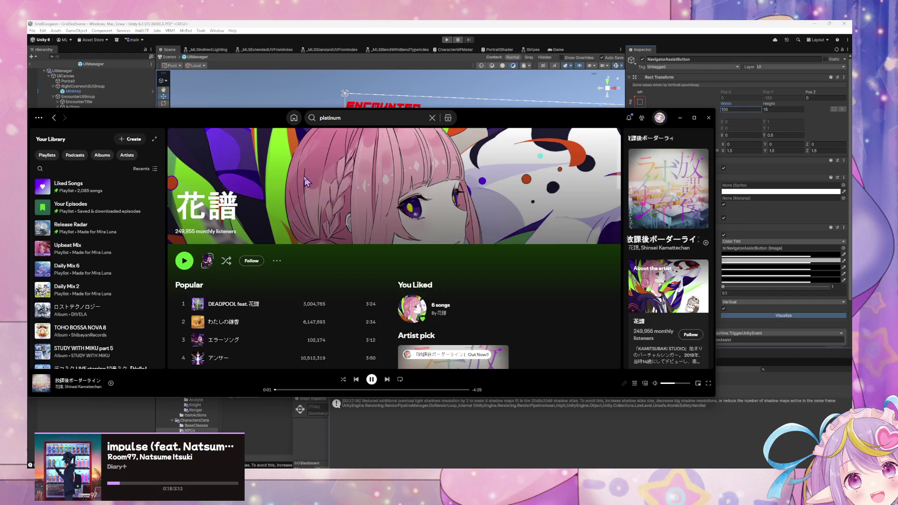
{"action": "scroll", "coordinate": [299, 182], "scroll_direction": "down", "scroll_amount": 3}
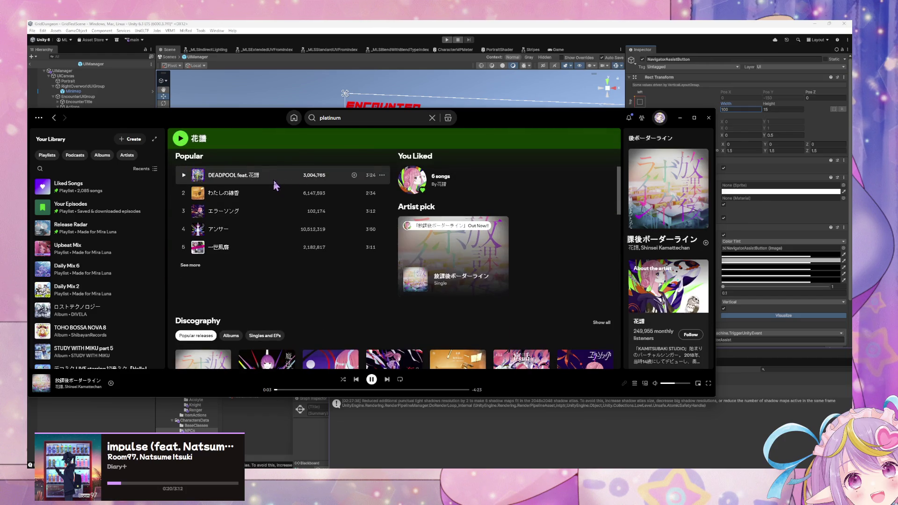
{"action": "left_click", "coordinate": [681, 120]}
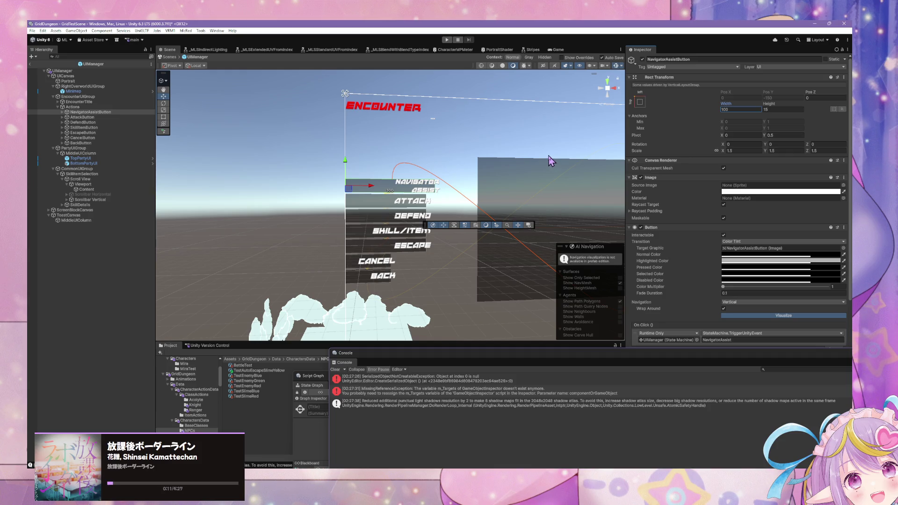
Drag NavigatorAssistButton's Rect Transform Width from 100 down to 51.8
{"action": "scroll", "coordinate": [485, 168], "scroll_direction": "up", "scroll_amount": 5}
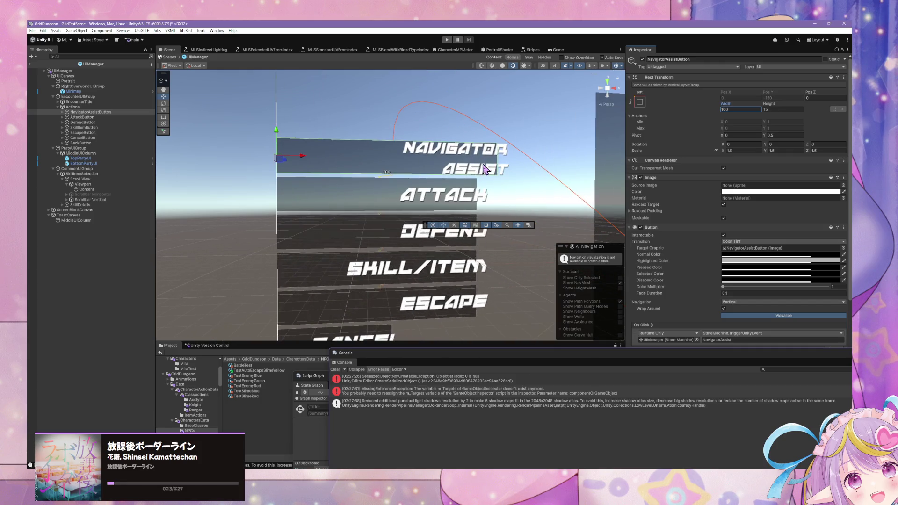
{"action": "scroll", "coordinate": [485, 168], "scroll_direction": "down", "scroll_amount": 5}
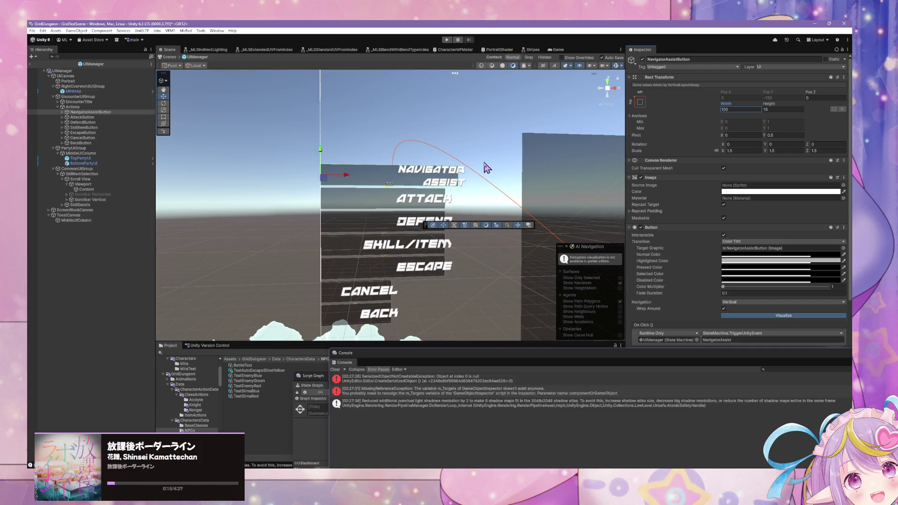
{"action": "scroll", "coordinate": [487, 167], "scroll_direction": "down", "scroll_amount": 2}
{"action": "scroll", "coordinate": [487, 168], "scroll_direction": "up", "scroll_amount": 2}
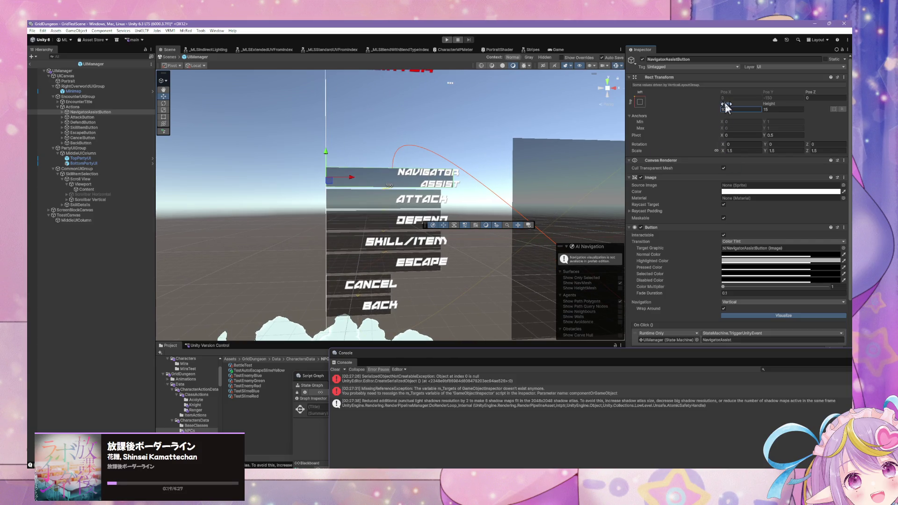
{"action": "mouse_move", "coordinate": [726, 106]}
{"action": "left_mouse_down"}
{"action": "mouse_move", "coordinate": [648, 103]}
{"action": "mouse_move", "coordinate": [772, 120]}
{"action": "mouse_move", "coordinate": [667, 106]}
{"action": "left_mouse_up"}
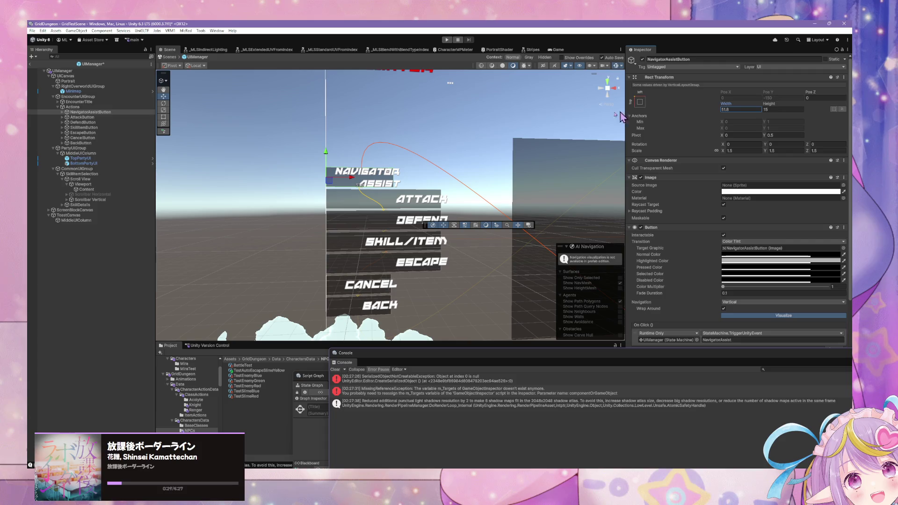
{"action": "scroll", "coordinate": [567, 132], "scroll_direction": "down", "scroll_amount": 5}
{"action": "left_click_drag", "start_coordinate": [568, 131], "coordinate": [453, 117]}
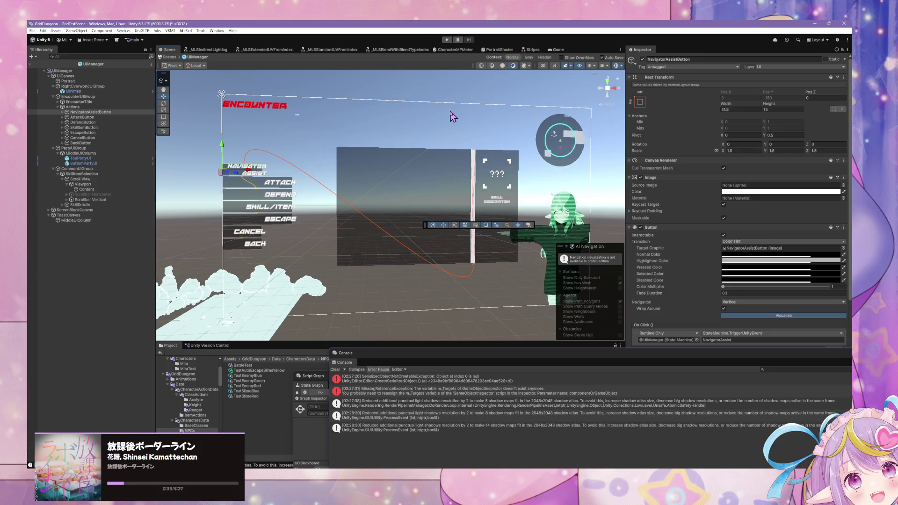
Duplicate the Actions group in the Hierarchy with Ctrl+D
{"action": "left_click", "coordinate": [88, 108]}
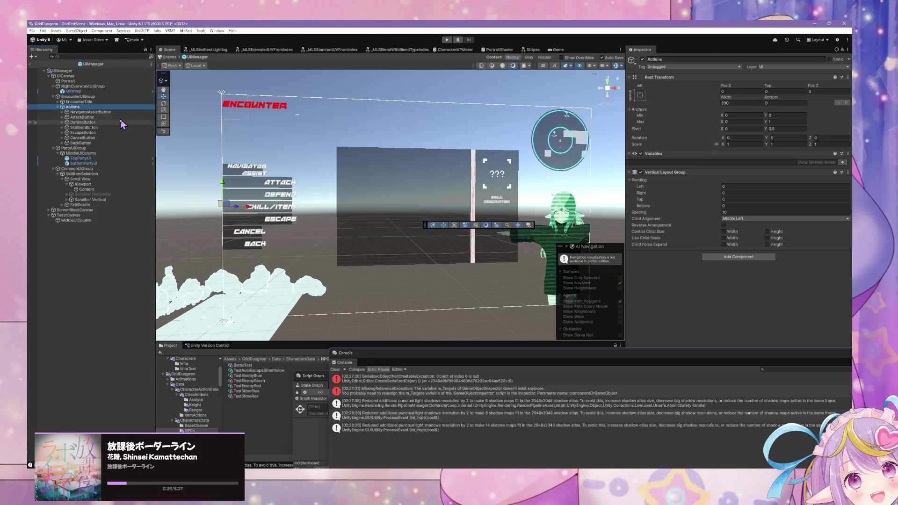
{"action": "left_click", "coordinate": [116, 113]}
{"action": "key", "text": "Up"}
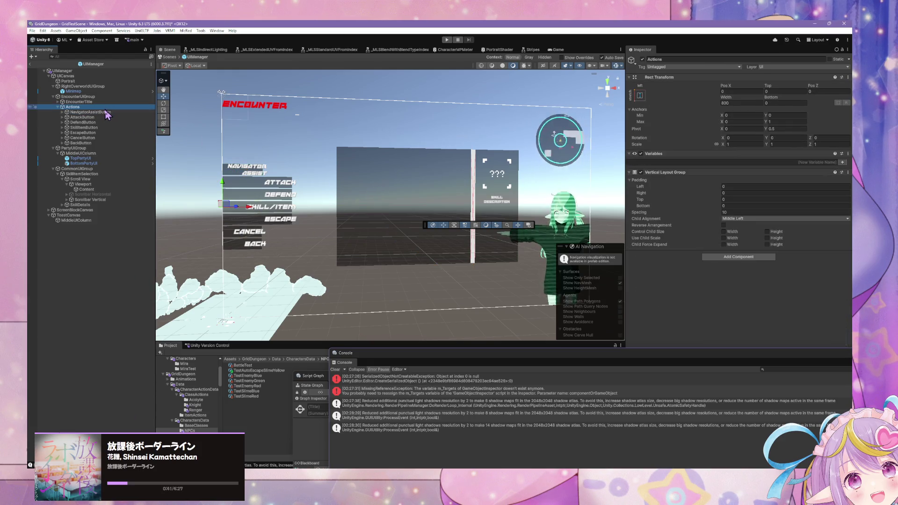
{"action": "key", "text": "ctrl+d"}
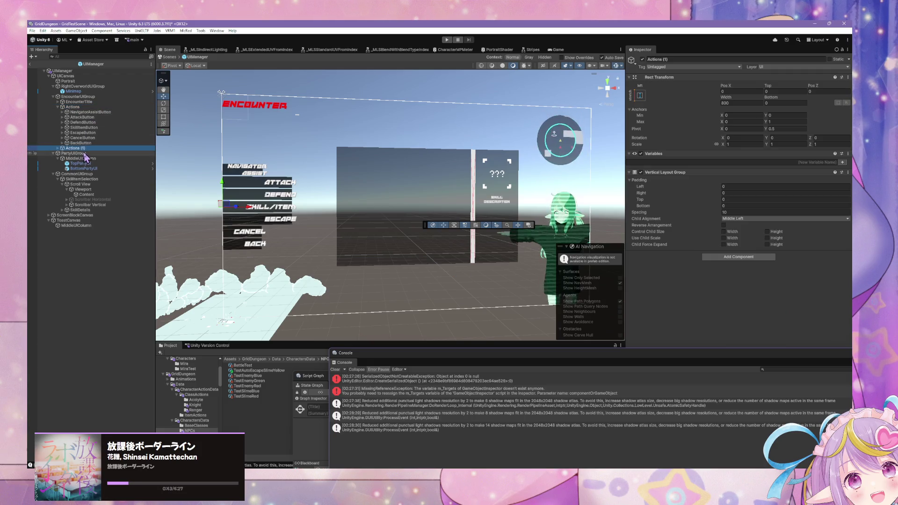
{"action": "left_click", "coordinate": [88, 149]}
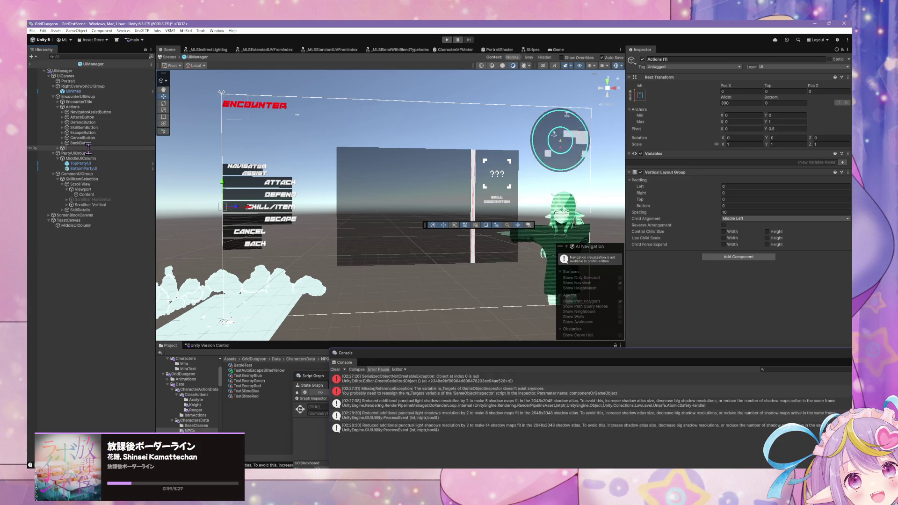
Rename the original Actions to LeftUIColumn and the copy to RightUIColumn
{"action": "left_click", "coordinate": [82, 107]}
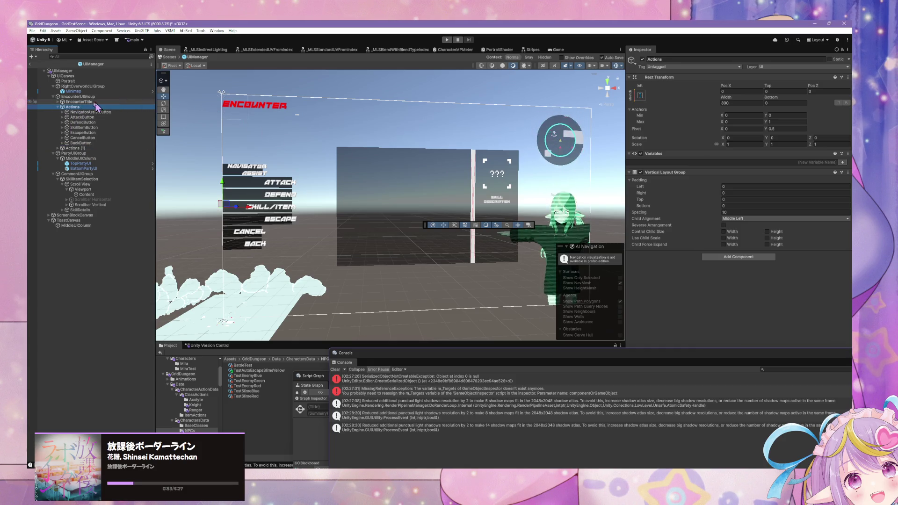
{"action": "left_click", "coordinate": [83, 106]}
{"action": "type", "text": "LeftUIColumn"}
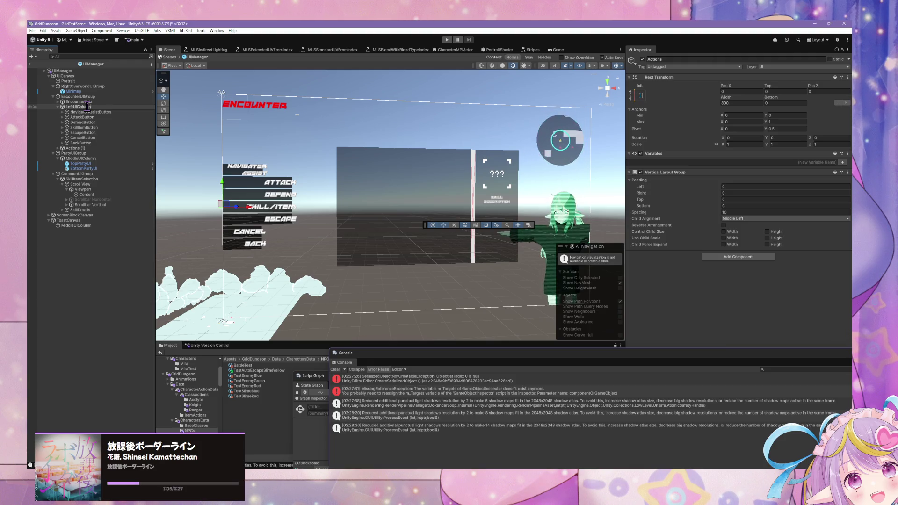
{"action": "left_click", "coordinate": [80, 147]}
{"action": "type", "text": "RightUIColumn"}
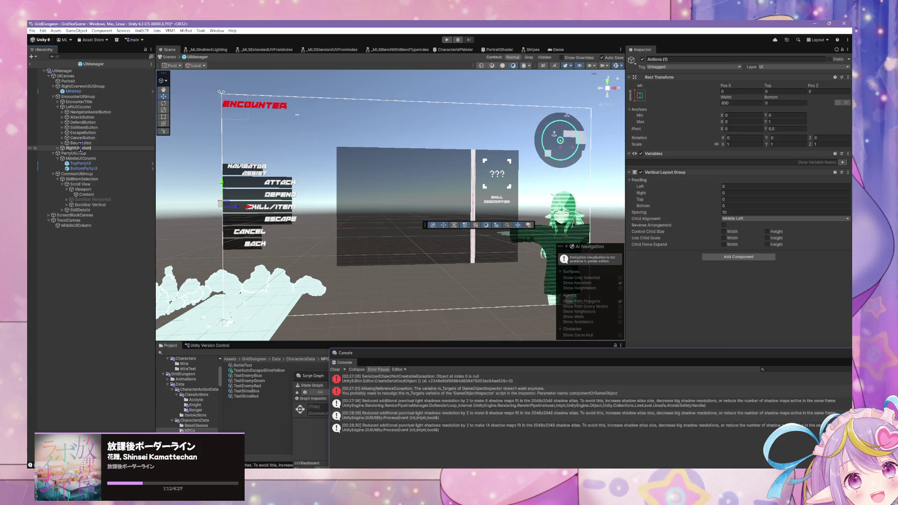
{"action": "key", "text": "Return"}
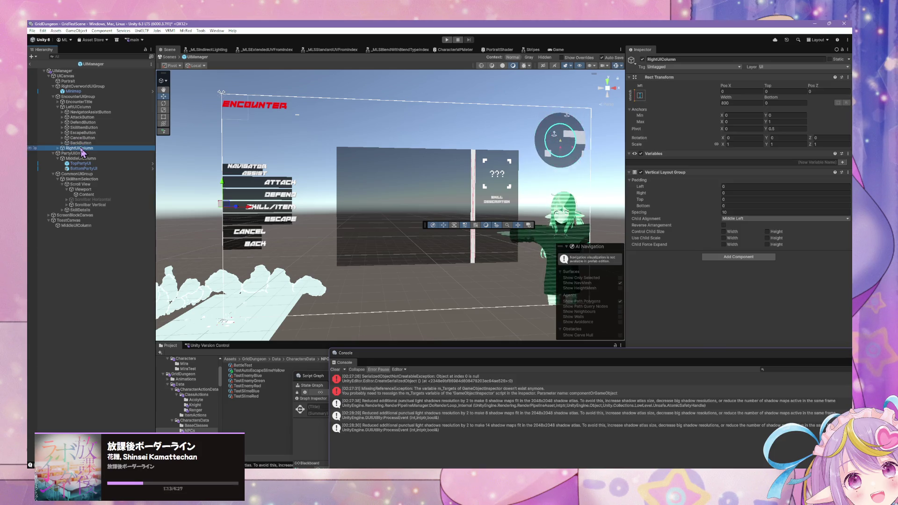
Delete Attack through Back from RightUIColumn and NavigatorAssistButton from LeftUIColumn
{"action": "left_click", "coordinate": [57, 148]}
{"action": "left_click", "coordinate": [94, 159]}
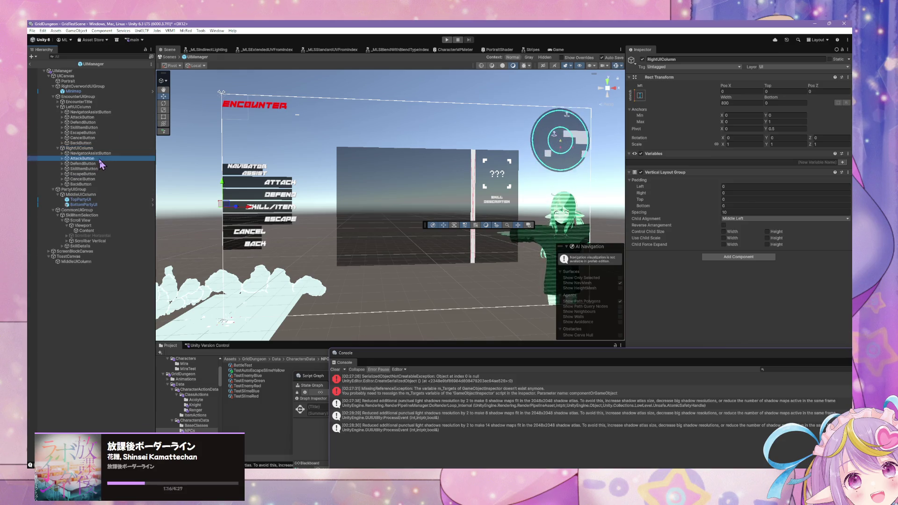
{"action": "left_click", "coordinate": [92, 185], "text": "shift"}
{"action": "key", "text": "Delete"}
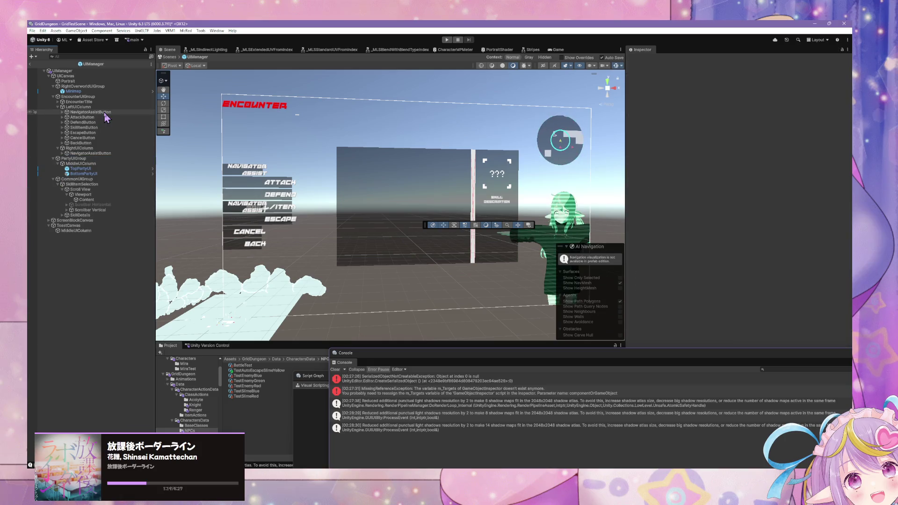
{"action": "left_click", "coordinate": [89, 112]}
{"action": "key", "text": "Delete"}
{"action": "left_click", "coordinate": [106, 149]}
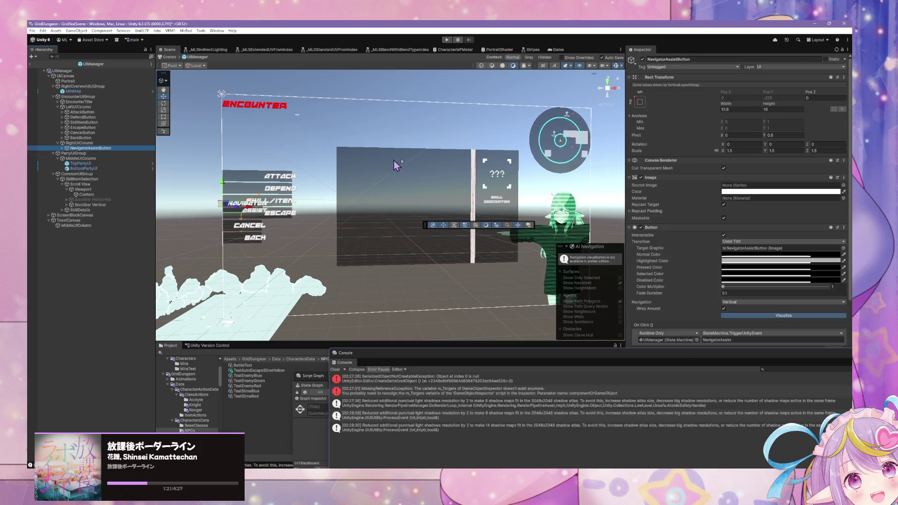
Anchor RightUIColumn stretched along the right side
{"action": "left_click", "coordinate": [94, 143]}
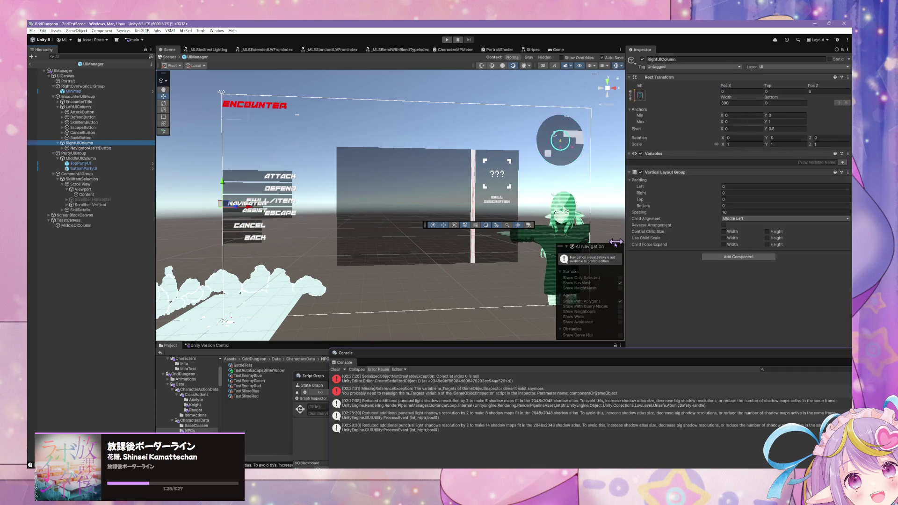
{"action": "left_click_drag", "start_coordinate": [615, 247], "coordinate": [438, 111]}
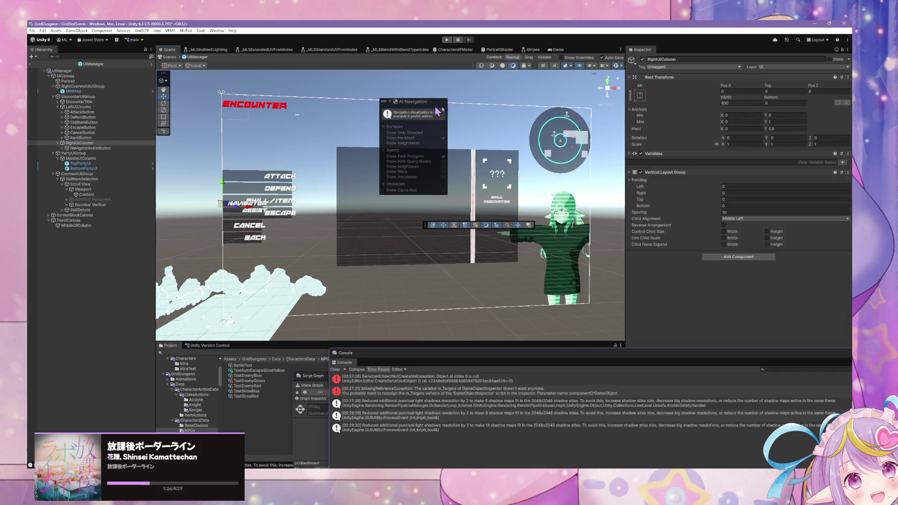
{"action": "left_click", "coordinate": [640, 96]}
{"action": "left_click", "coordinate": [691, 193]}
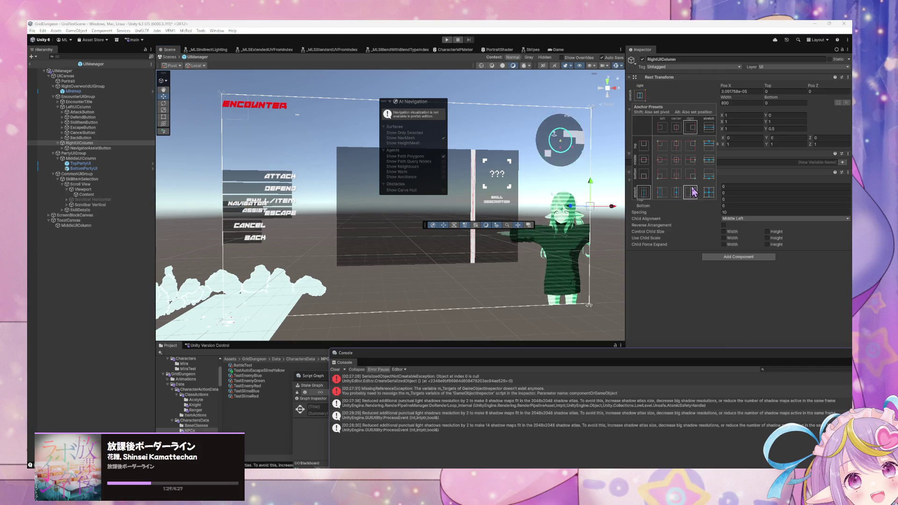
{"action": "left_click", "coordinate": [758, 106]}
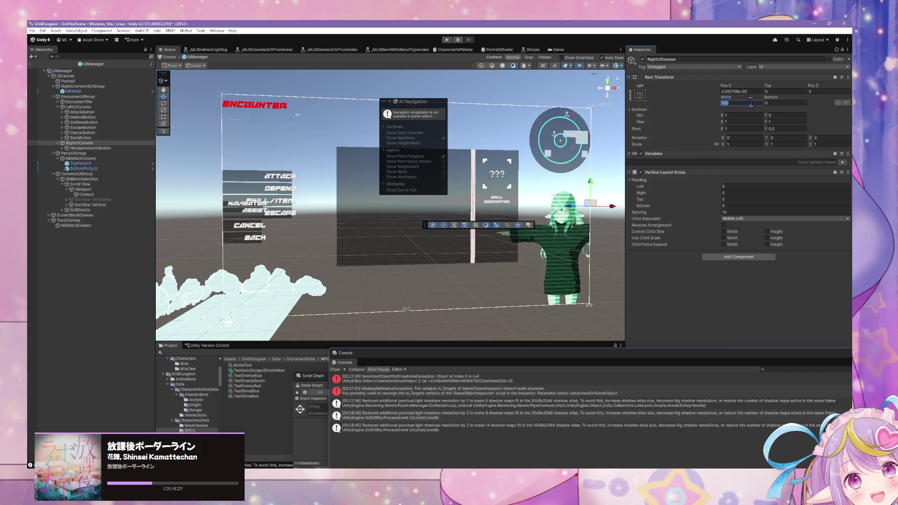
{"action": "left_click", "coordinate": [754, 92]}
{"action": "type", "text": "0"}
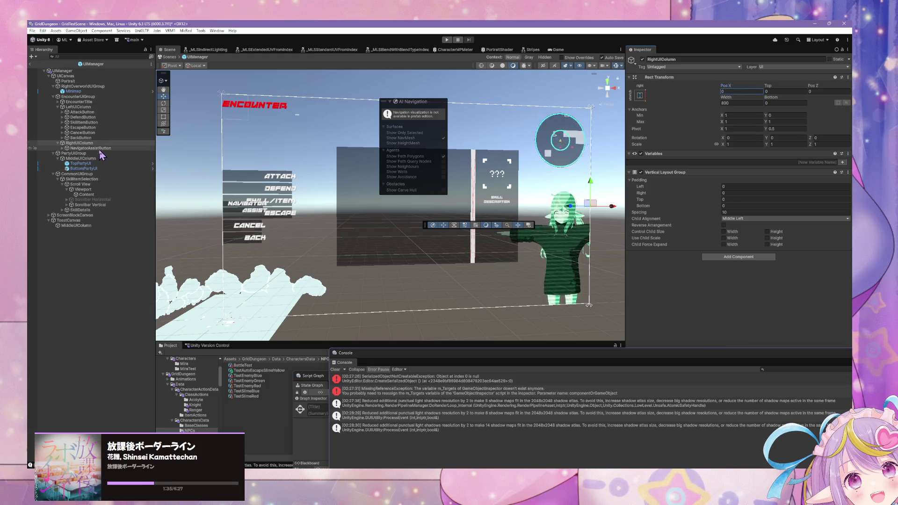
Give NavigatorAssistButton the top-left anchor preset
{"action": "left_click", "coordinate": [91, 148]}
{"action": "left_click", "coordinate": [639, 102]}
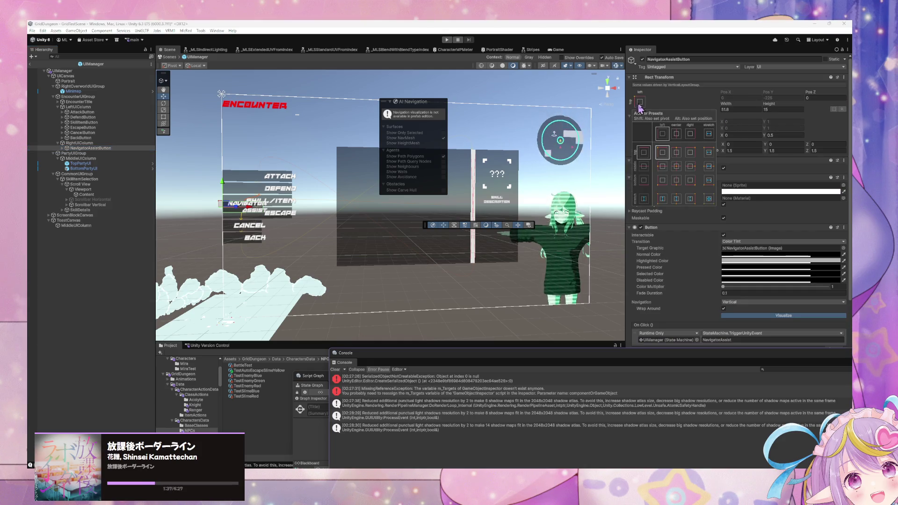
{"action": "left_click", "coordinate": [693, 166]}
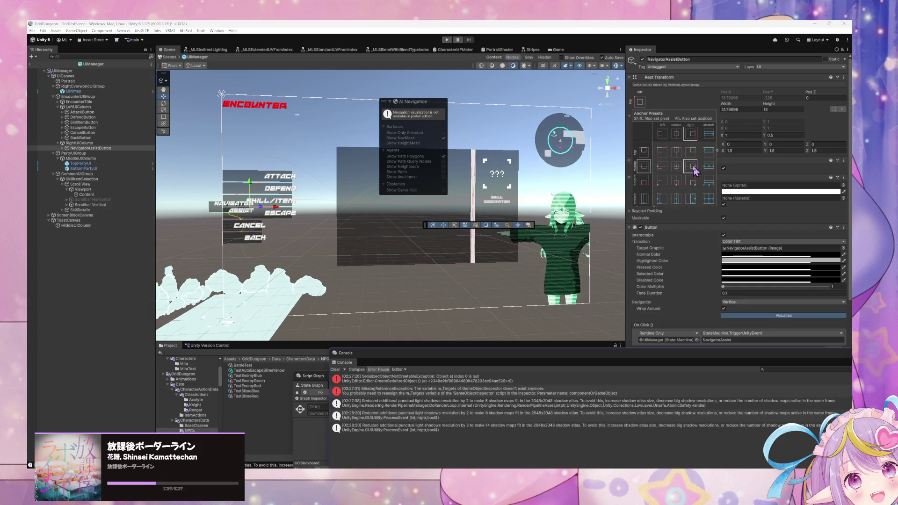
{"action": "left_click", "coordinate": [663, 152]}
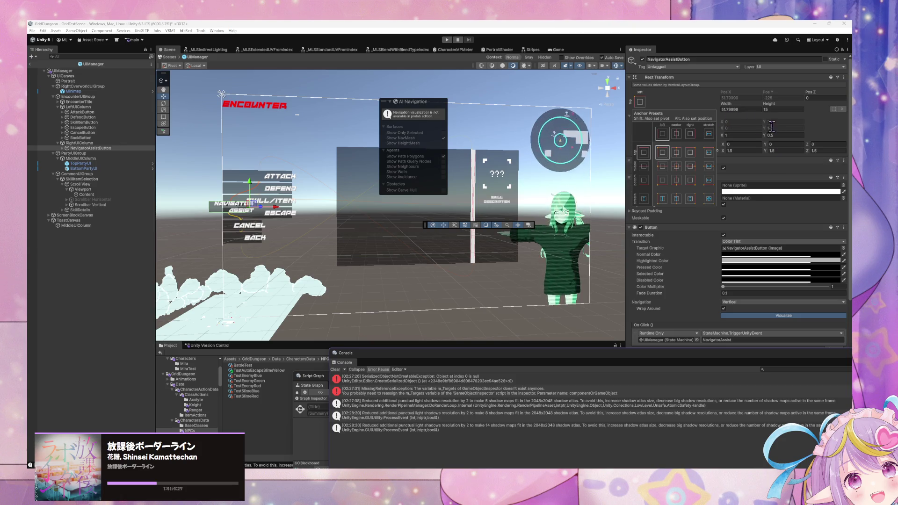
{"action": "left_click", "coordinate": [747, 109]}
{"action": "scroll", "coordinate": [830, 217], "scroll_direction": "down", "scroll_amount": 6}
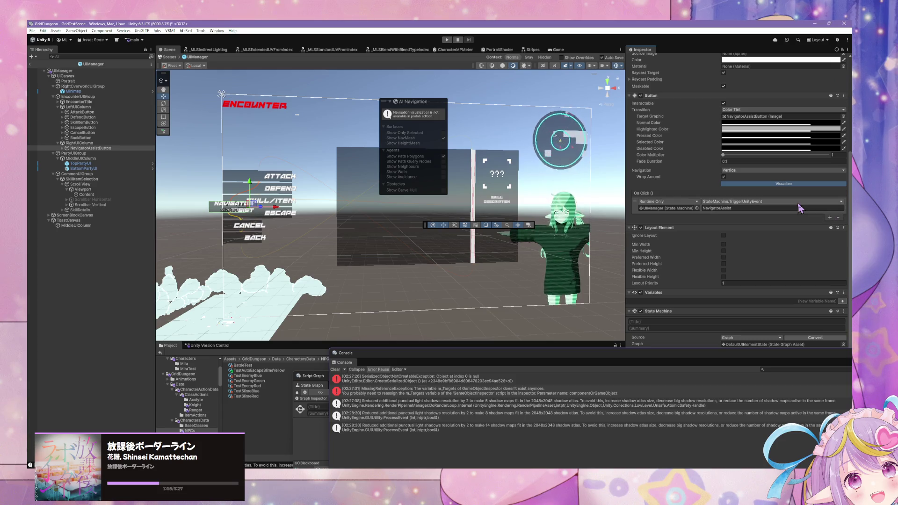
{"action": "scroll", "coordinate": [800, 210], "scroll_direction": "up", "scroll_amount": 2}
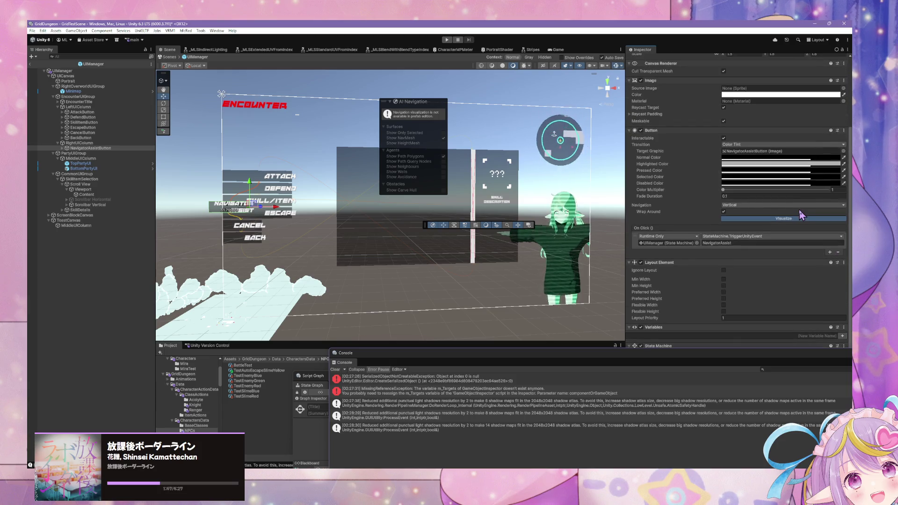
{"action": "scroll", "coordinate": [690, 206], "scroll_direction": "up", "scroll_amount": 4}
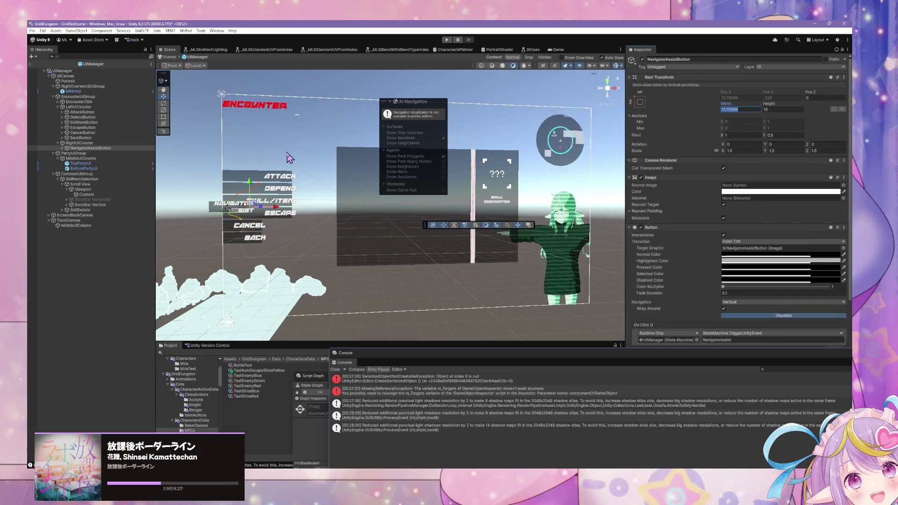
Compare the layout settings of RightUIColumn, EncounterUIGroup and LeftUIColumn
{"action": "left_click", "coordinate": [106, 143]}
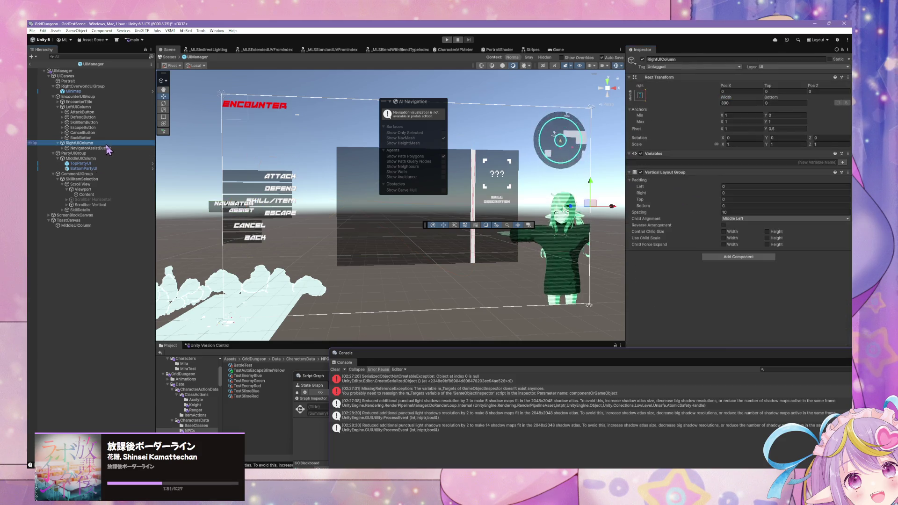
{"action": "left_click", "coordinate": [106, 147]}
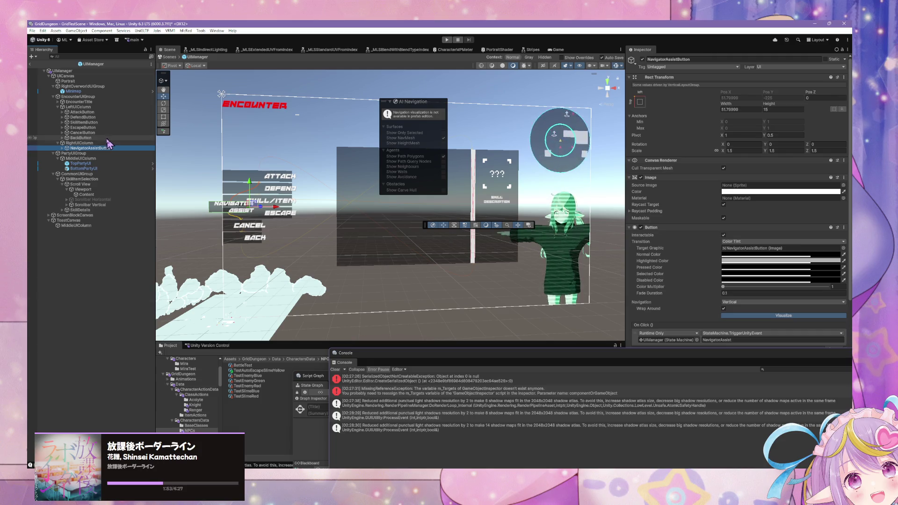
{"action": "left_click", "coordinate": [100, 143]}
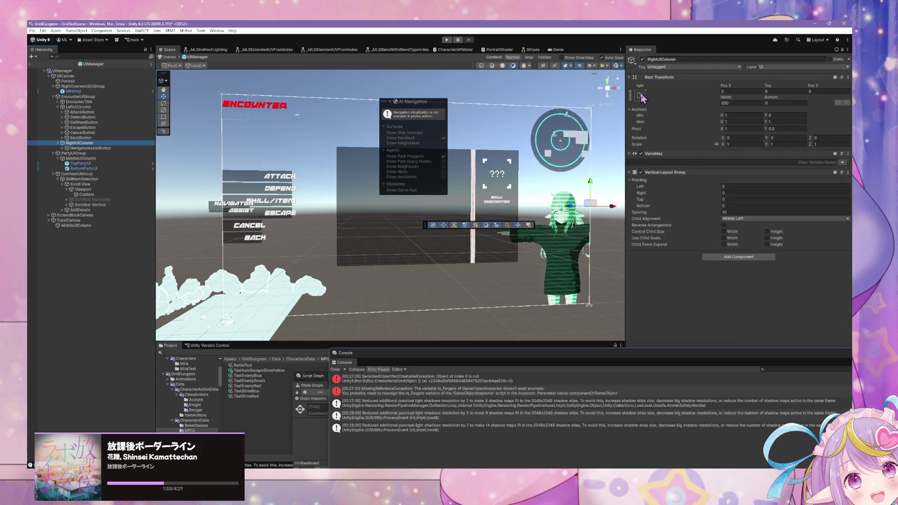
{"action": "left_click", "coordinate": [96, 97]}
{"action": "left_click", "coordinate": [91, 107]}
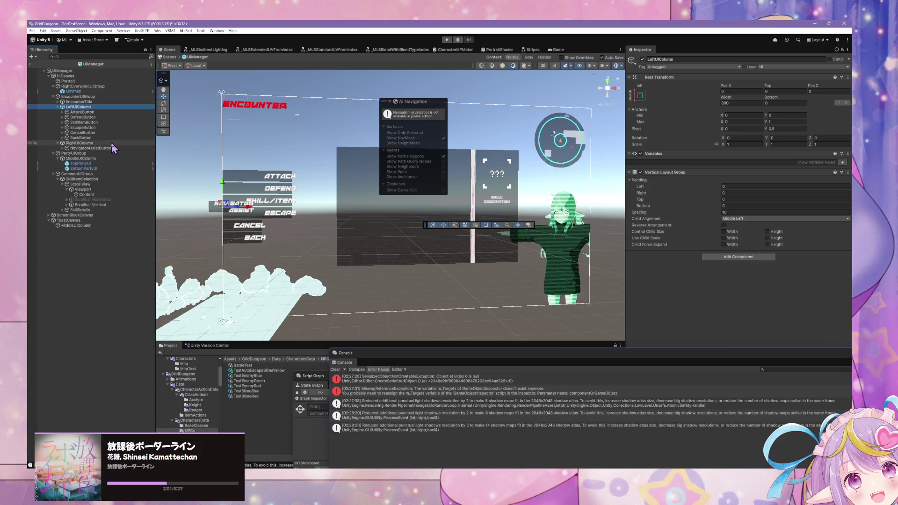
{"action": "left_click", "coordinate": [79, 143]}
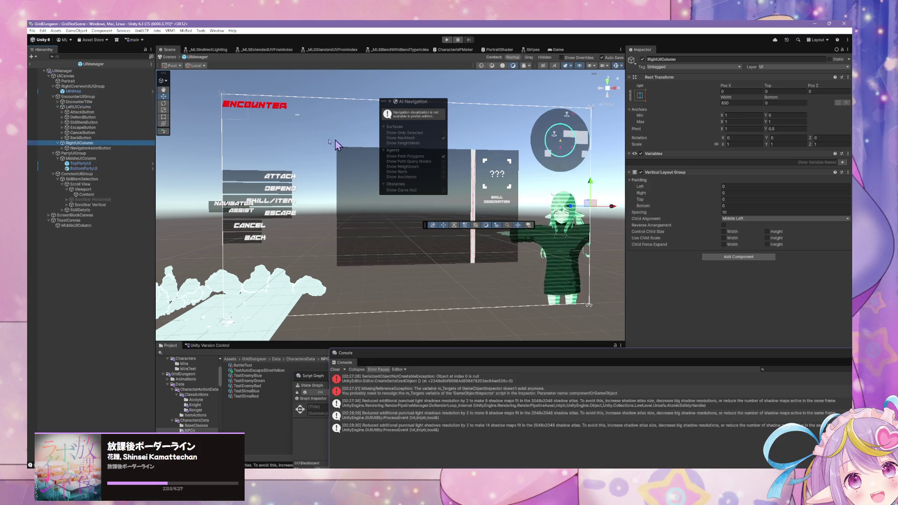
Anchor RightUIColumn to stretch vertically along the right edge
{"action": "left_click", "coordinate": [640, 95]}
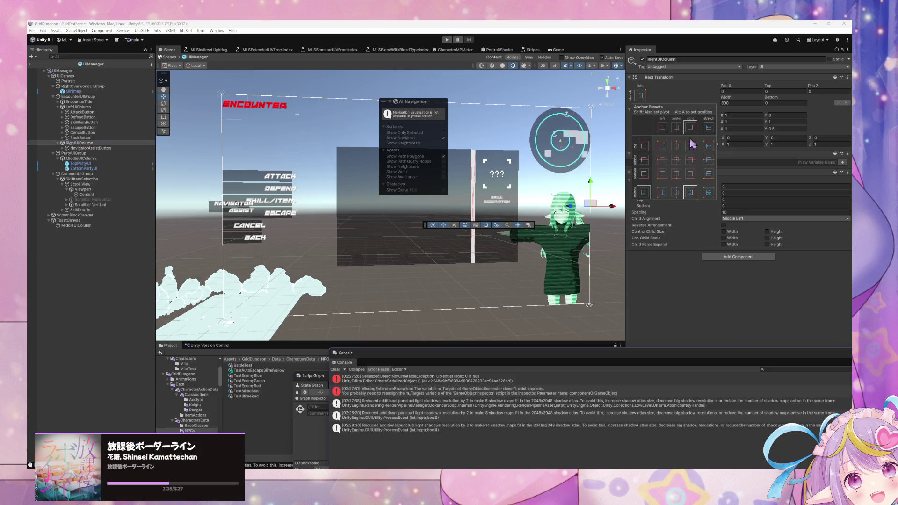
{"action": "left_click", "coordinate": [690, 160]}
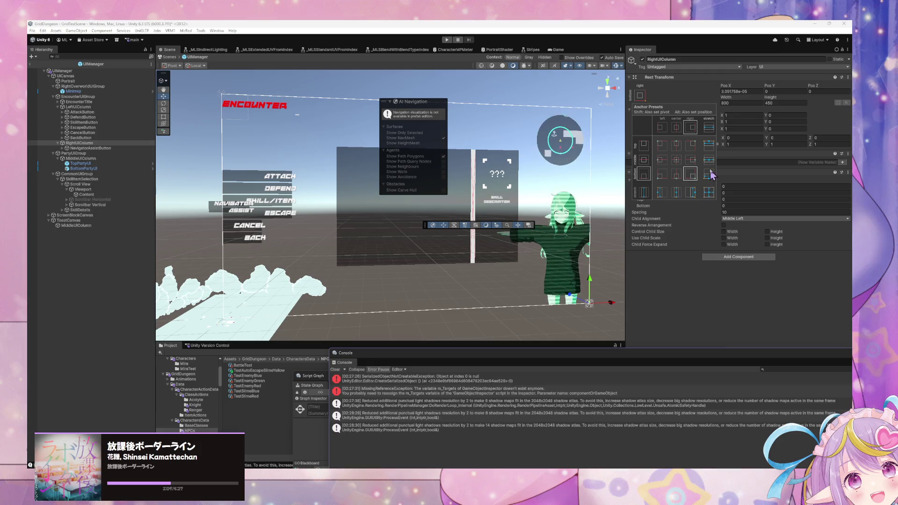
{"action": "left_click", "coordinate": [691, 160]}
{"action": "left_click", "coordinate": [691, 192]}
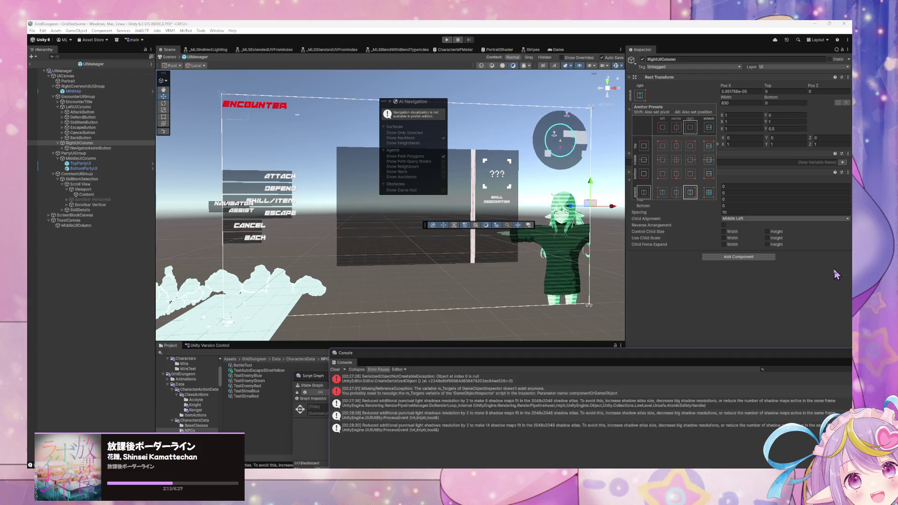
Add an Image component to RightUIColumn and set its Width to 800
{"action": "left_click", "coordinate": [751, 258]}
{"action": "type", "text": "image"}
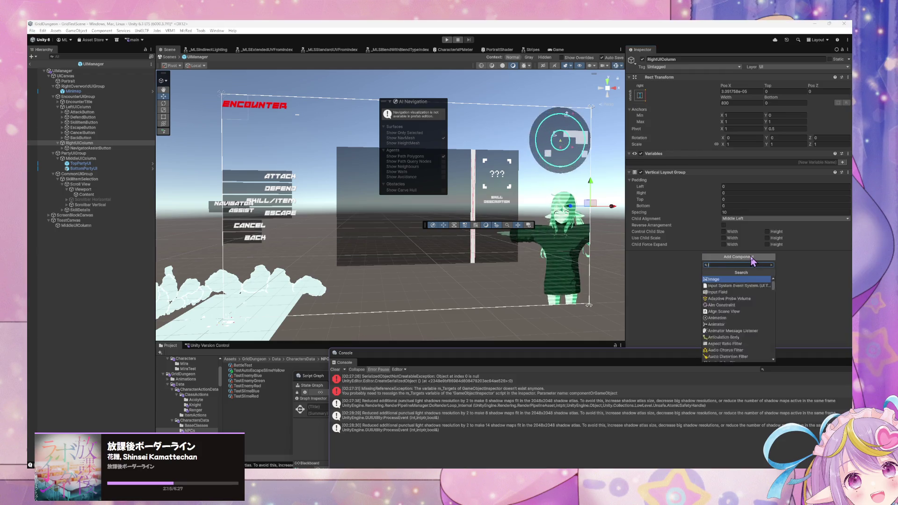
{"action": "key", "text": "Return"}
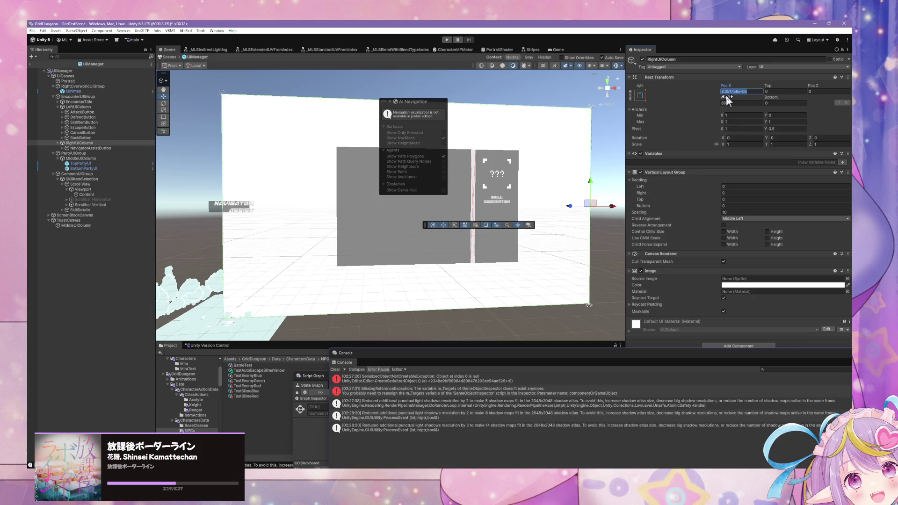
{"action": "left_click_drag", "start_coordinate": [728, 100], "coordinate": [56, 90]}
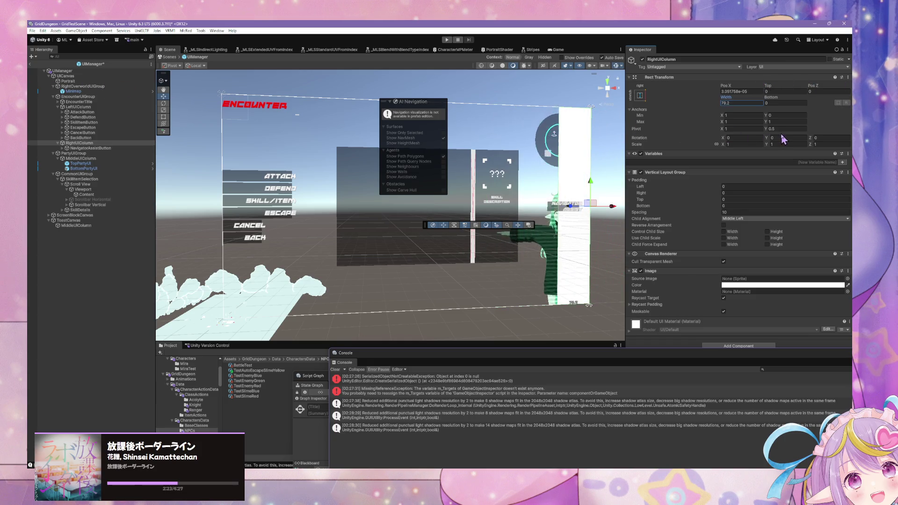
{"action": "mouse_move", "coordinate": [784, 139]}
{"action": "left_mouse_down"}
{"action": "mouse_move", "coordinate": [810, 136]}
{"action": "mouse_move", "coordinate": [745, 103]}
{"action": "left_mouse_up"}
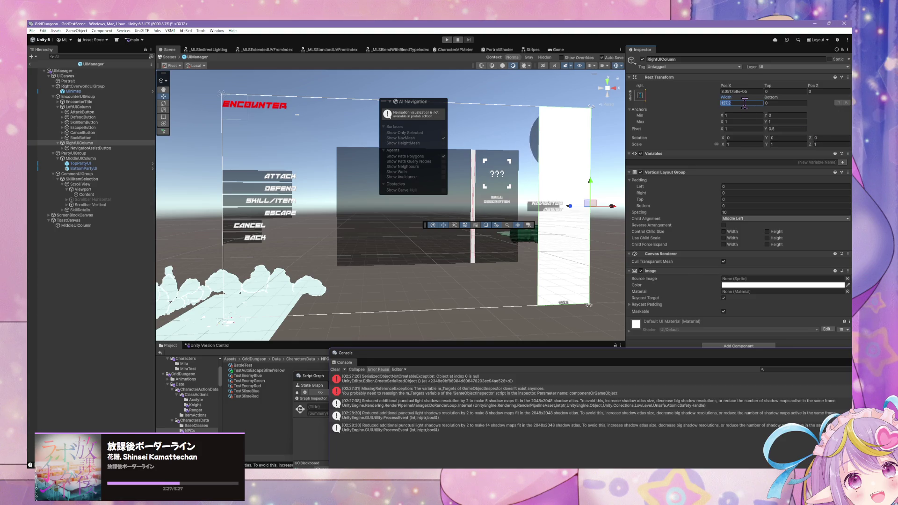
{"action": "type", "text": "800"}
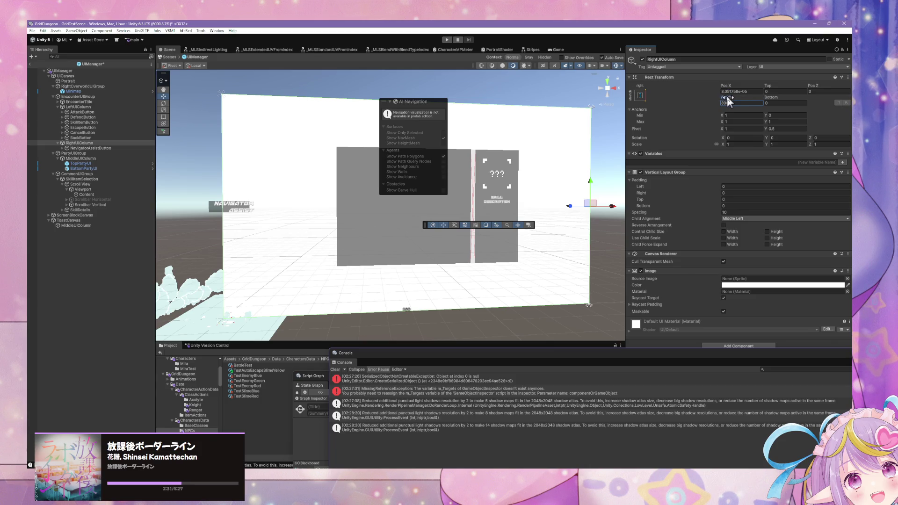
Set NavigatorAssistButton's Width to 50
{"action": "left_click", "coordinate": [90, 148]}
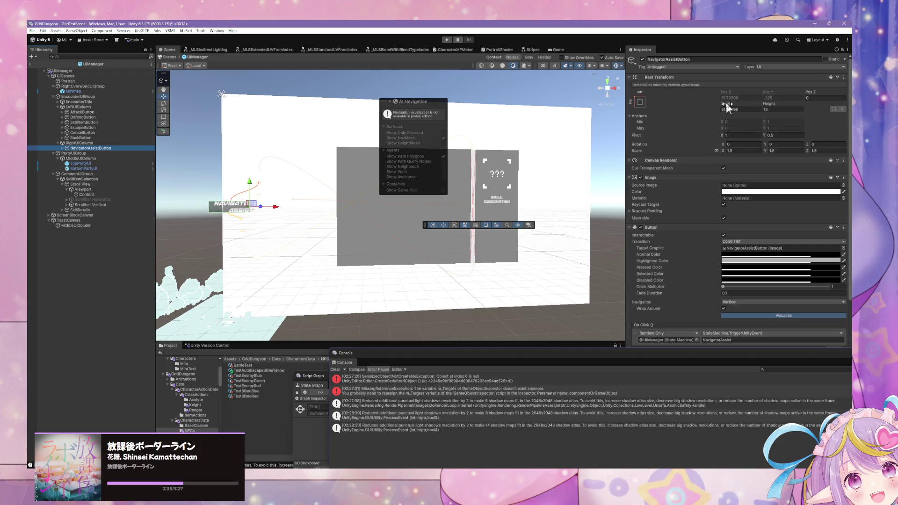
{"action": "left_click", "coordinate": [738, 111]}
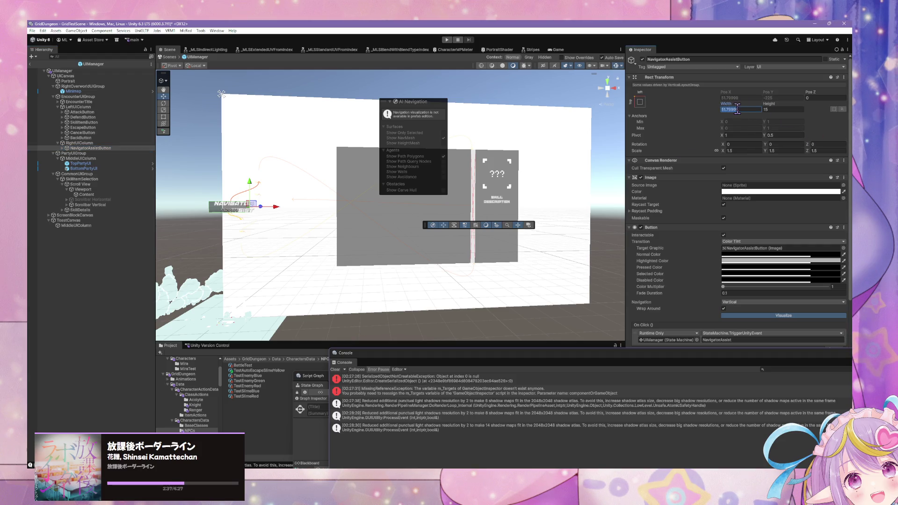
{"action": "type", "text": "50"}
{"action": "left_click", "coordinate": [642, 105]}
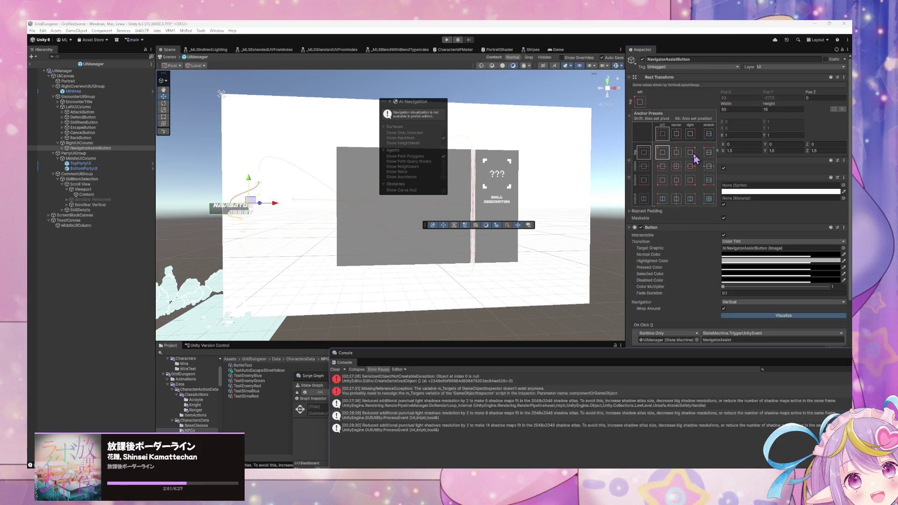
{"action": "left_click", "coordinate": [771, 96]}
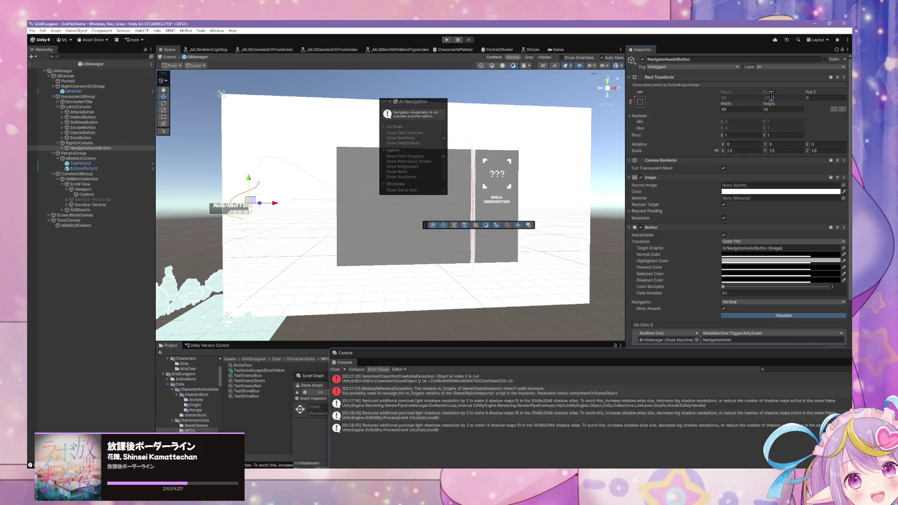
{"action": "scroll", "coordinate": [796, 238], "scroll_direction": "down", "scroll_amount": 5}
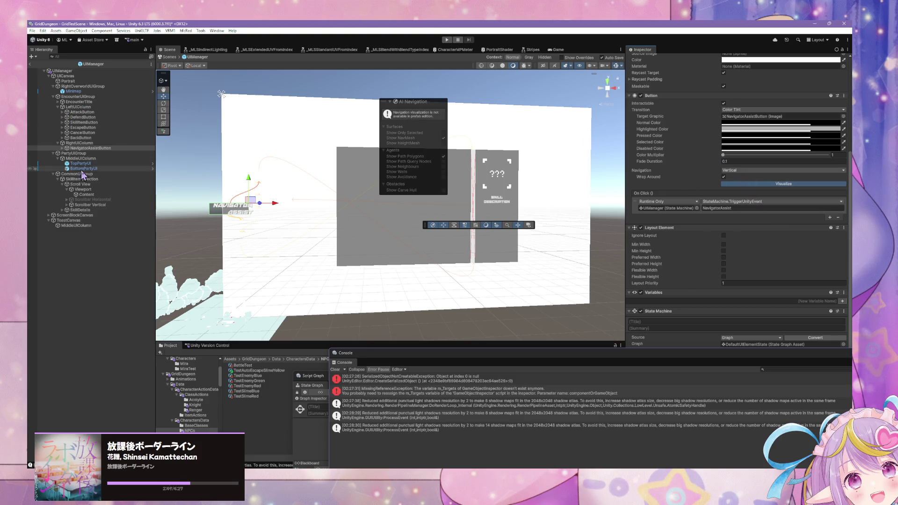
{"action": "left_click", "coordinate": [93, 143]}
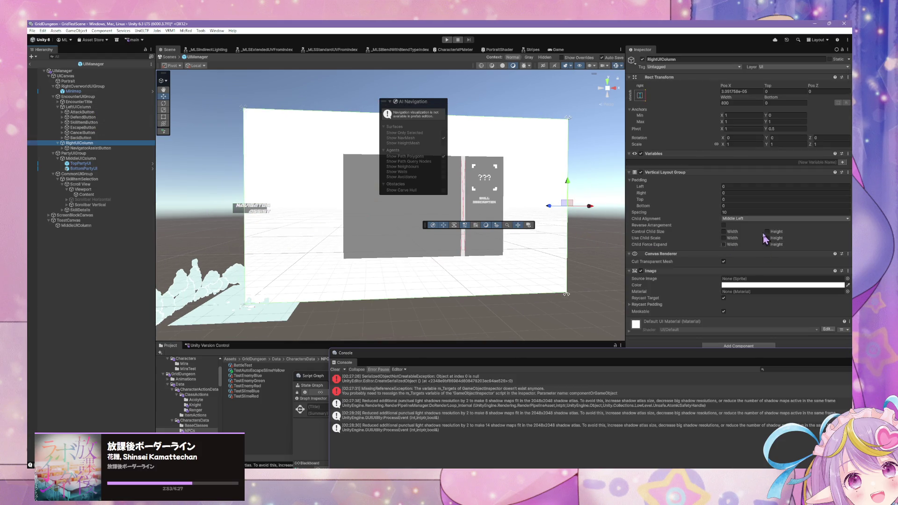
Set RightUIColumn's Vertical Layout Group child alignment to Middle Right
{"action": "left_click", "coordinate": [760, 218]}
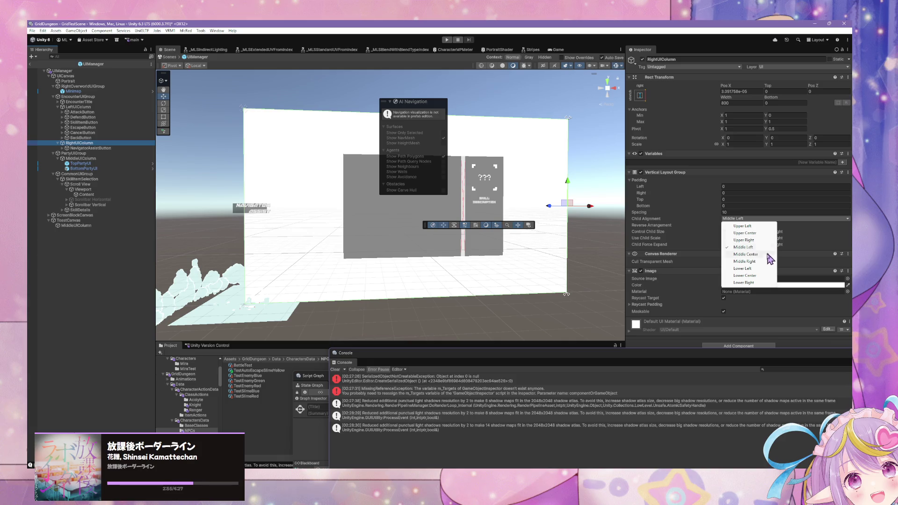
{"action": "left_click", "coordinate": [749, 262]}
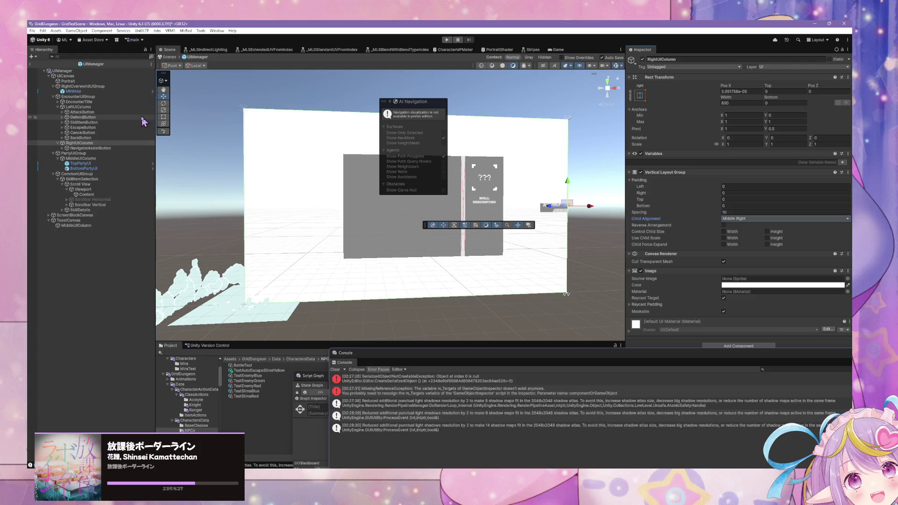
{"action": "left_click", "coordinate": [121, 148]}
{"action": "key", "text": "Up"}
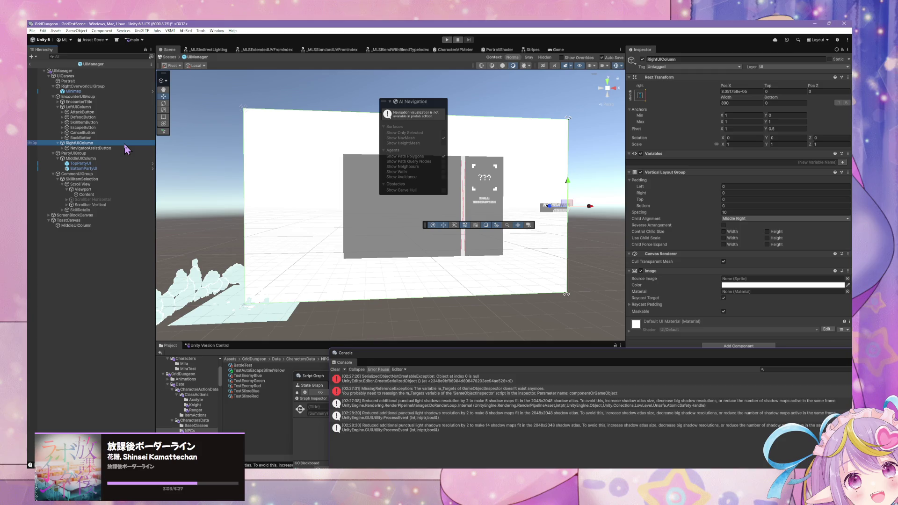
{"action": "left_click", "coordinate": [752, 91]}
{"action": "type", "text": "0"}
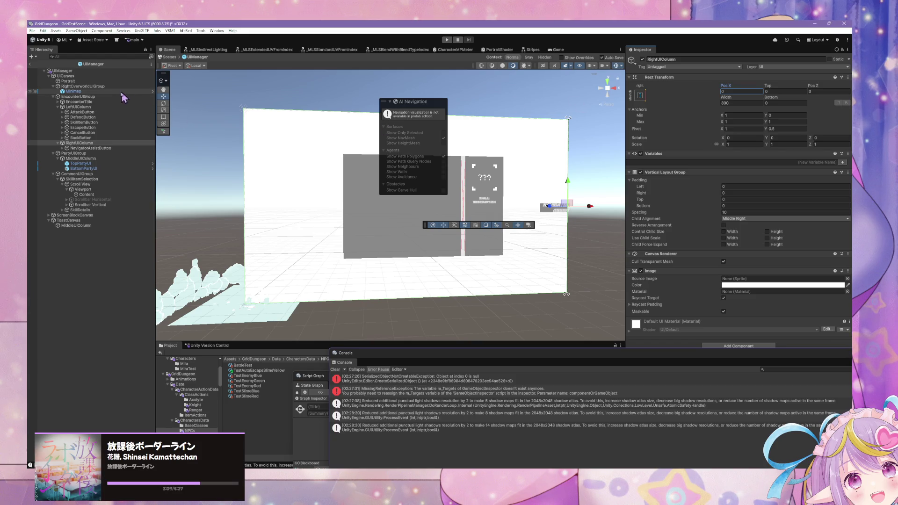
Toggle NavigatorAssistButton inactive and back, and try removing its Image component
{"action": "left_click", "coordinate": [116, 149]}
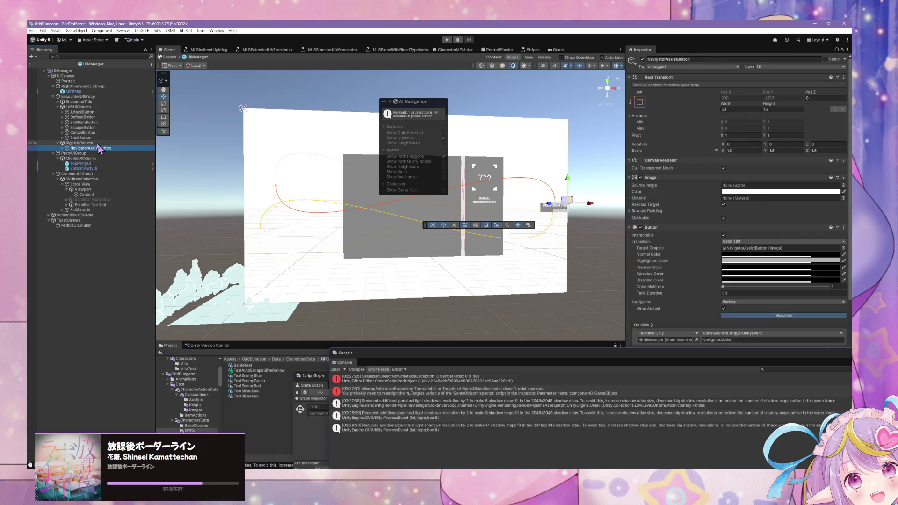
{"action": "left_click", "coordinate": [105, 142]}
{"action": "key", "text": "Down"}
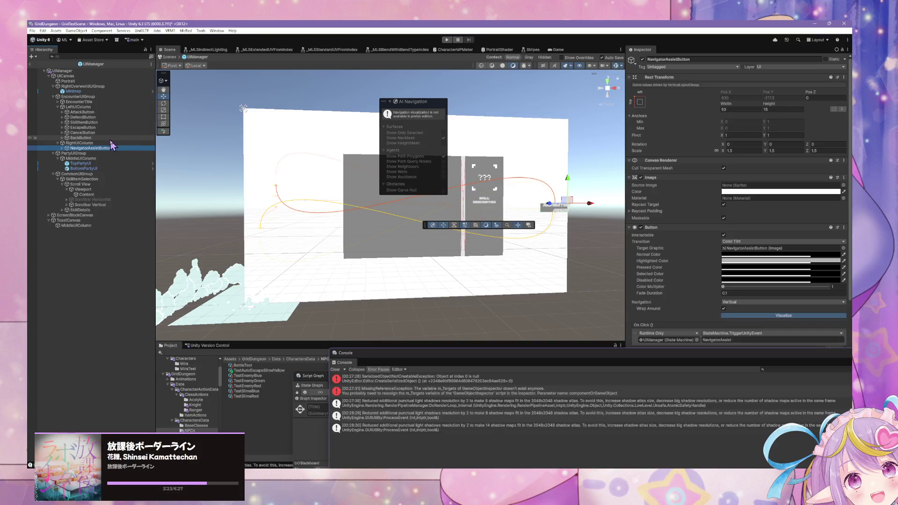
{"action": "scroll", "coordinate": [251, 167], "scroll_direction": "up", "scroll_amount": 3}
{"action": "scroll", "coordinate": [251, 166], "scroll_direction": "down", "scroll_amount": 5}
{"action": "scroll", "coordinate": [252, 167], "scroll_direction": "up", "scroll_amount": 1}
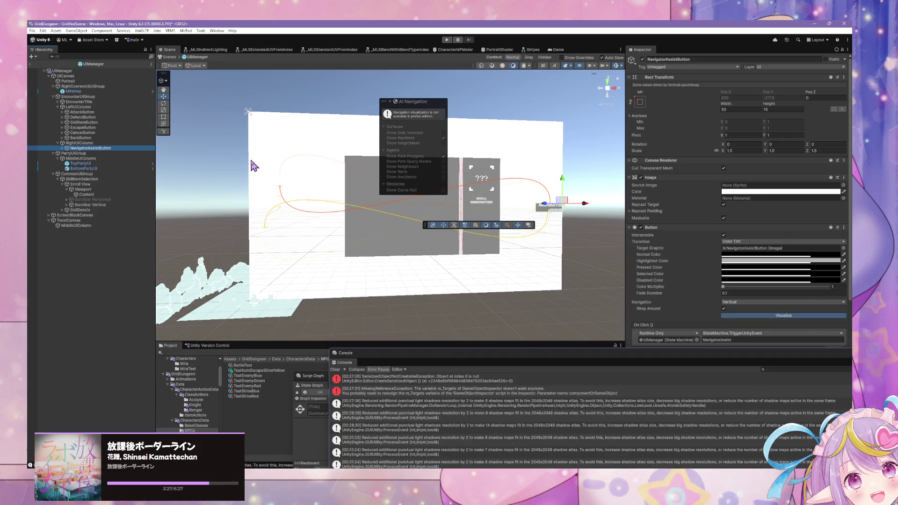
{"action": "left_click", "coordinate": [643, 60]}
{"action": "left_click", "coordinate": [643, 60]}
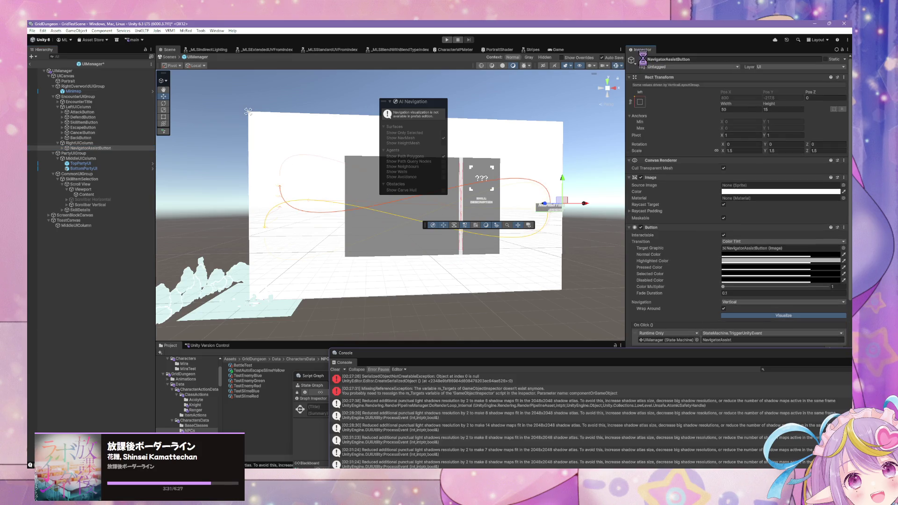
{"action": "left_click", "coordinate": [844, 178]}
{"action": "left_click", "coordinate": [823, 209]}
{"action": "left_click", "coordinate": [80, 143]}
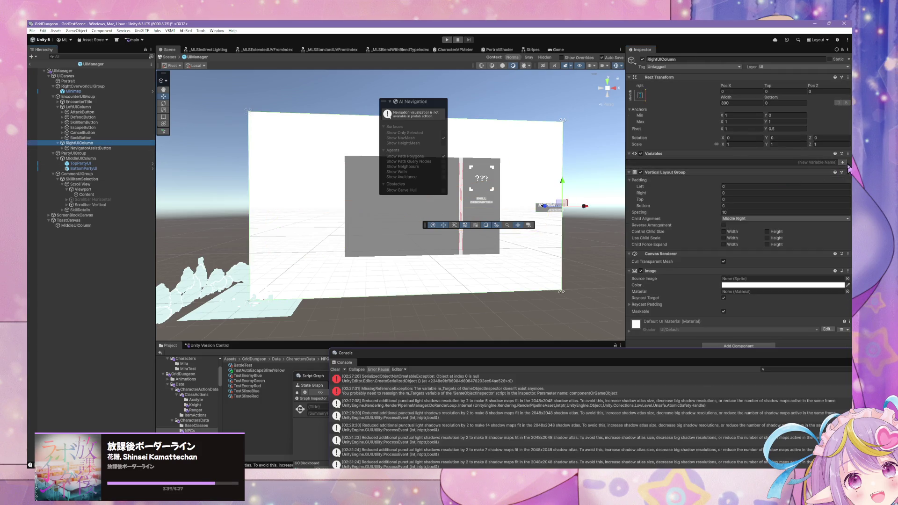
Remove the Image component from RightUIColumn, keeping its 800 width
{"action": "left_click", "coordinate": [848, 271]}
{"action": "left_click", "coordinate": [823, 301]}
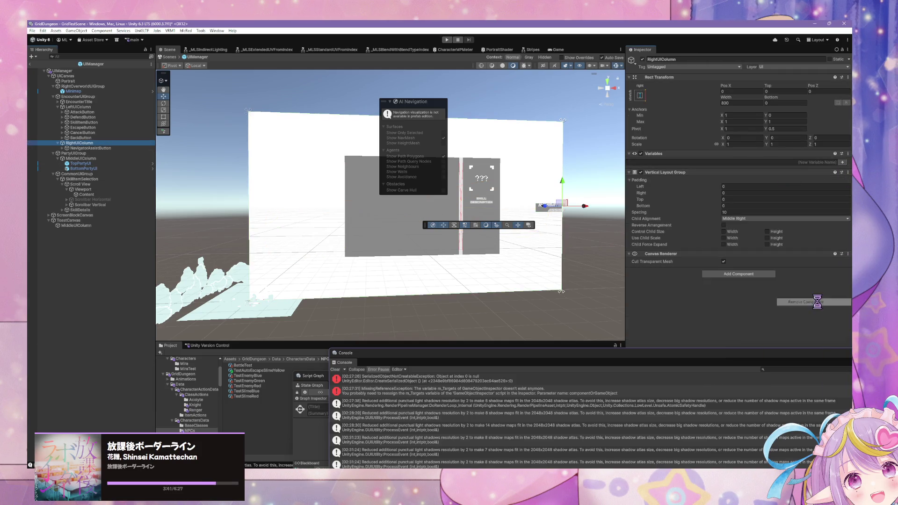
{"action": "mouse_move", "coordinate": [535, 150]}
{"action": "left_mouse_down"}
{"action": "mouse_move", "coordinate": [538, 173]}
{"action": "mouse_move", "coordinate": [511, 148]}
{"action": "mouse_move", "coordinate": [488, 155]}
{"action": "mouse_move", "coordinate": [488, 131]}
{"action": "left_mouse_up"}
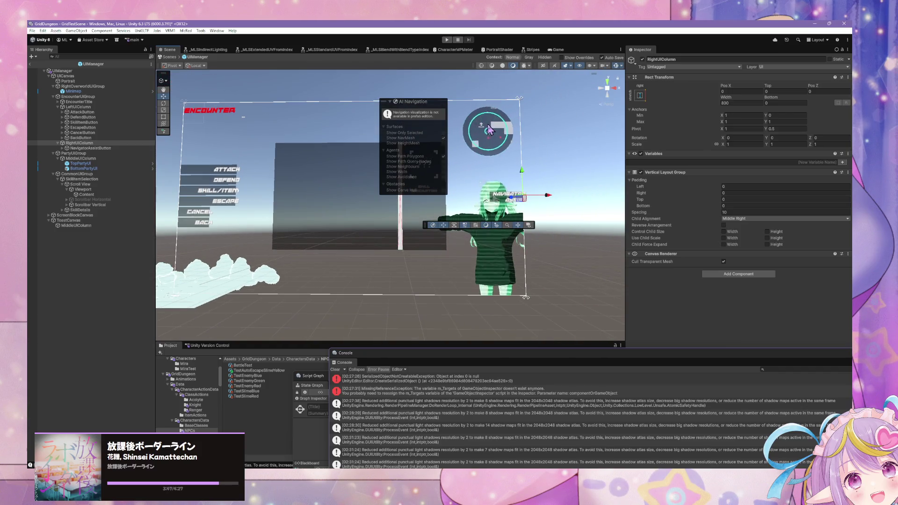
{"action": "scroll", "coordinate": [514, 136], "scroll_direction": "up", "scroll_amount": 3}
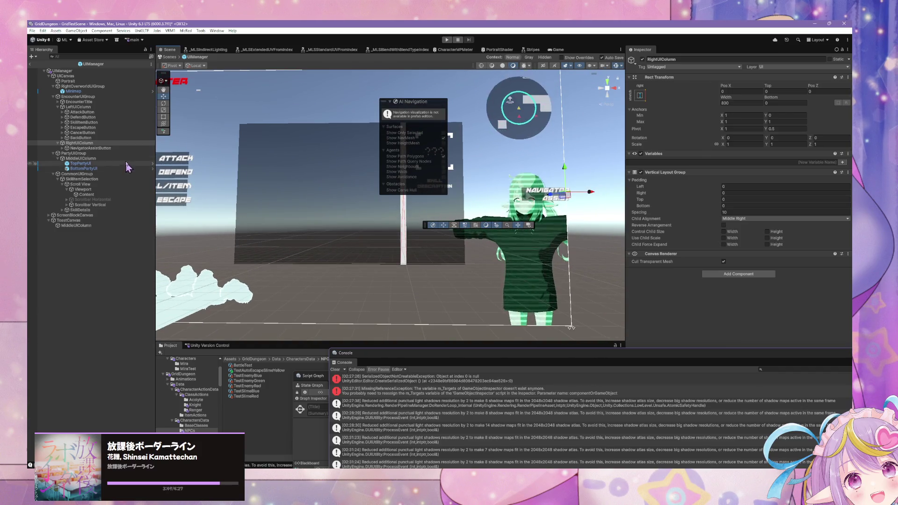
{"action": "left_click", "coordinate": [749, 102]}
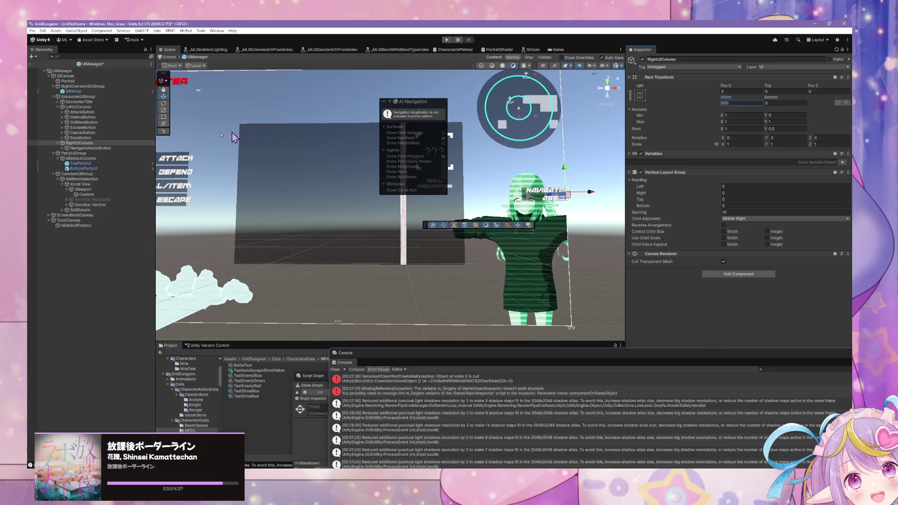
Set NavigatorAssistButton's Width to 100
{"action": "left_click", "coordinate": [97, 148]}
{"action": "left_click", "coordinate": [742, 109]}
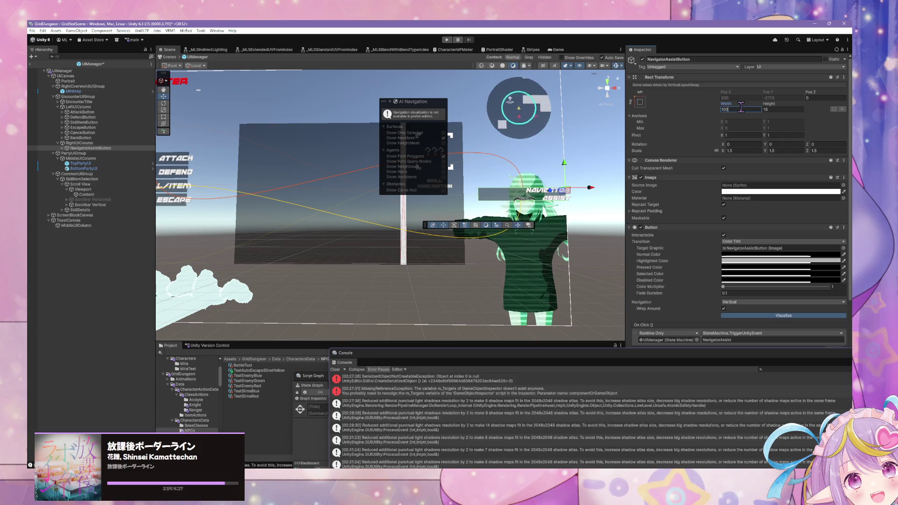
{"action": "left_click_drag", "start_coordinate": [333, 135], "coordinate": [356, 141]}
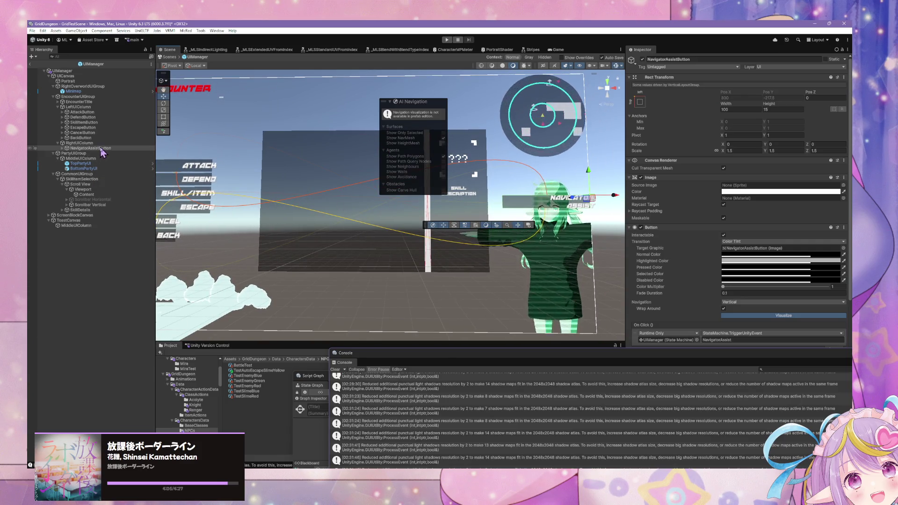
{"action": "left_click", "coordinate": [63, 148]}
Left-align the Navigator Assist label and anchor it left-middle with pivot X 0, Pos X 0
{"action": "left_click", "coordinate": [83, 153]}
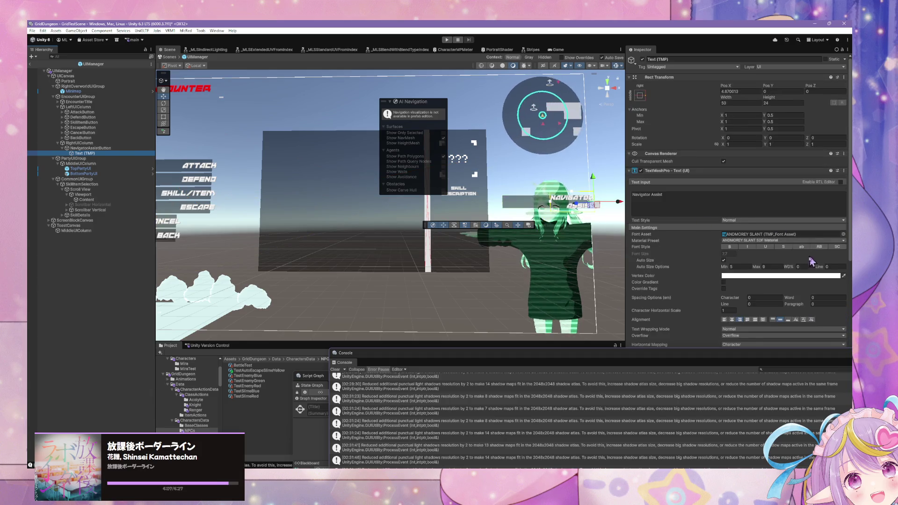
{"action": "left_click", "coordinate": [725, 320]}
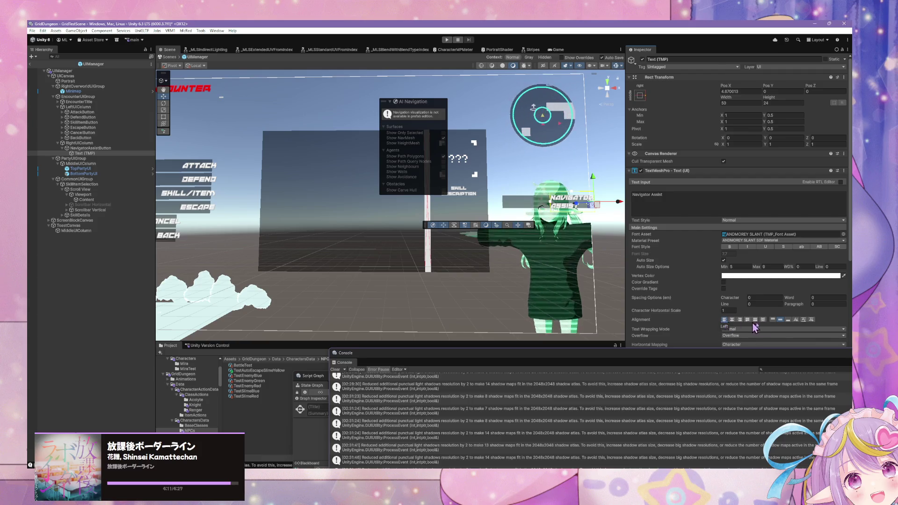
{"action": "left_click", "coordinate": [640, 95]}
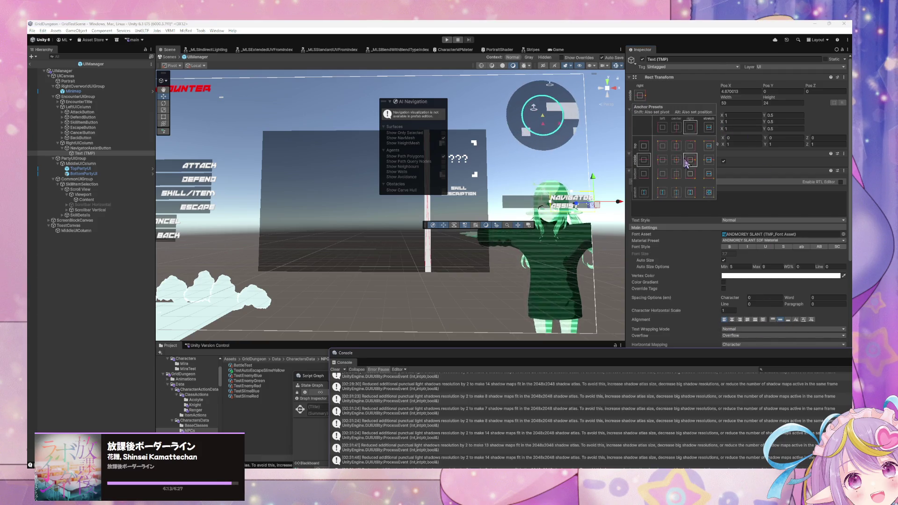
{"action": "left_click", "coordinate": [662, 159], "text": "alt+shift"}
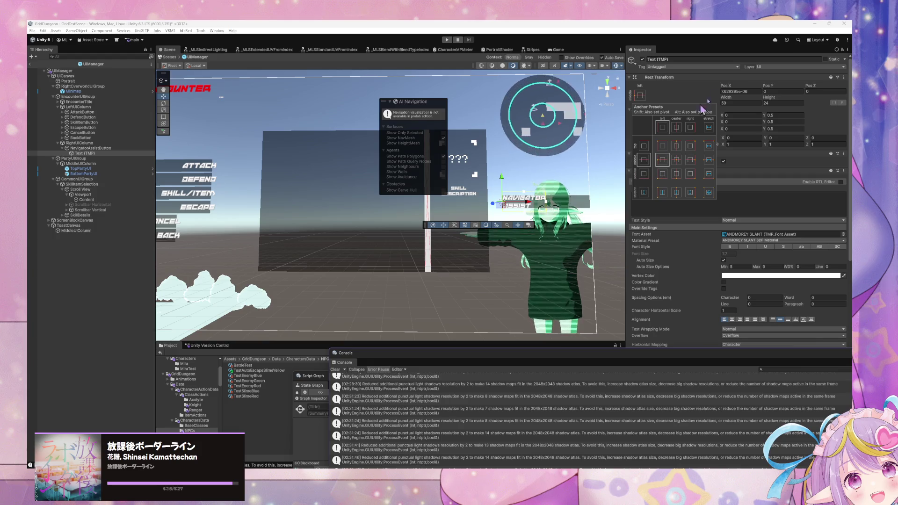
{"action": "left_click", "coordinate": [748, 92]}
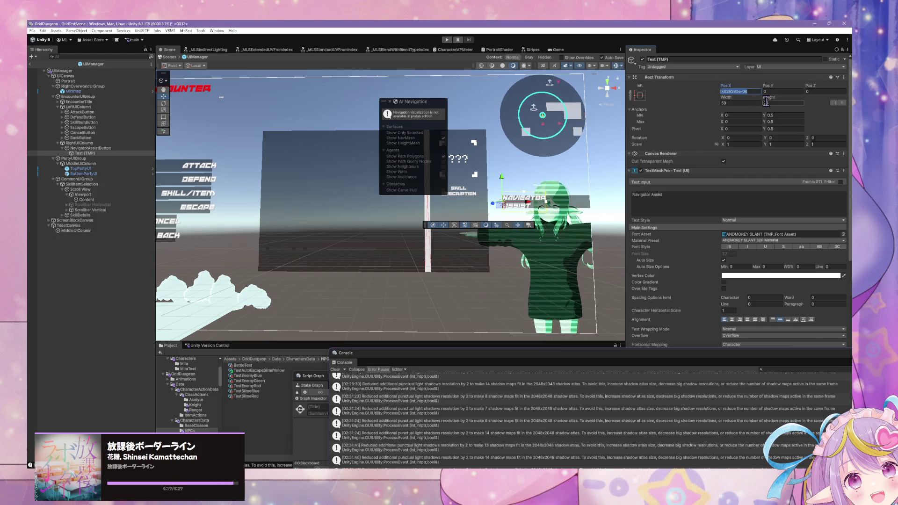
{"action": "type", "text": "0"}
{"action": "left_click_drag", "start_coordinate": [300, 142], "coordinate": [324, 148]}
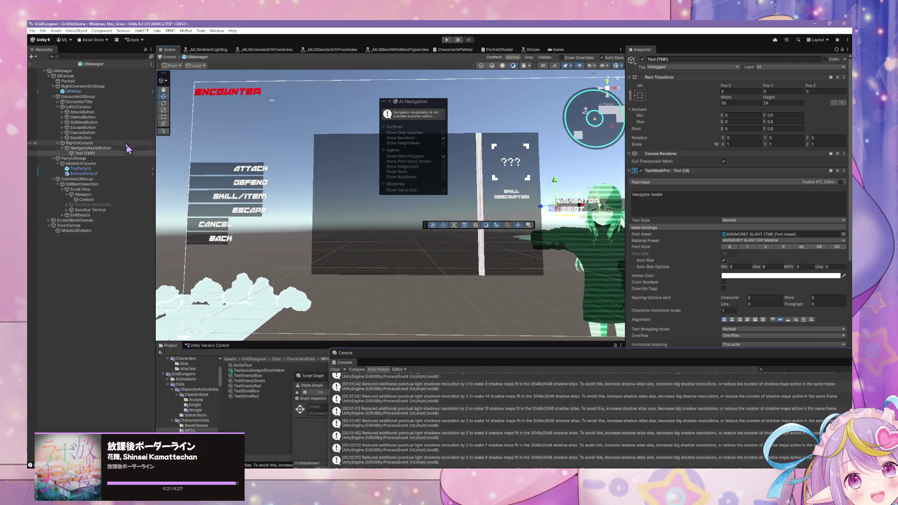
Inspect the Escape, Attack and other left-column buttons for comparison
{"action": "left_click", "coordinate": [103, 129]}
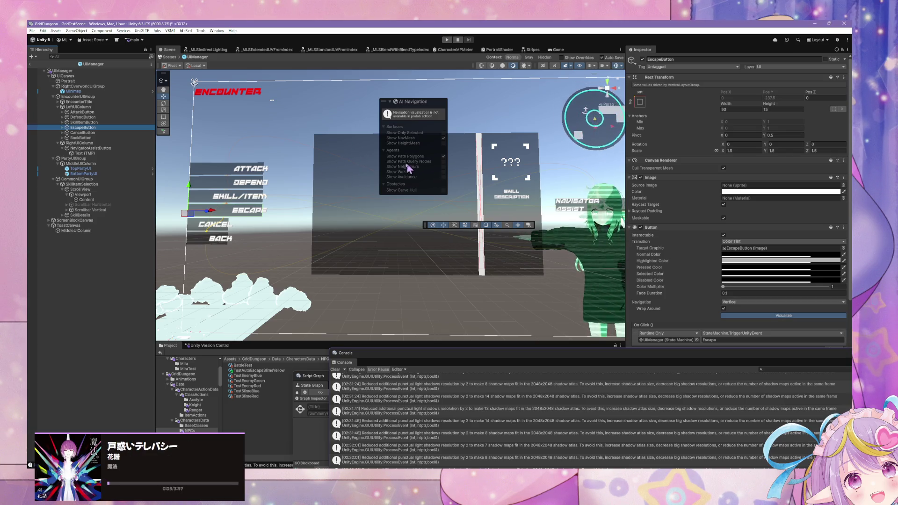
{"action": "left_click", "coordinate": [114, 122]}
{"action": "left_click", "coordinate": [114, 117]}
{"action": "left_click", "coordinate": [111, 111]}
Expand the six left-column buttons, Attack through Back, to reveal their Text (TMP) labels
{"action": "left_click", "coordinate": [104, 101]}
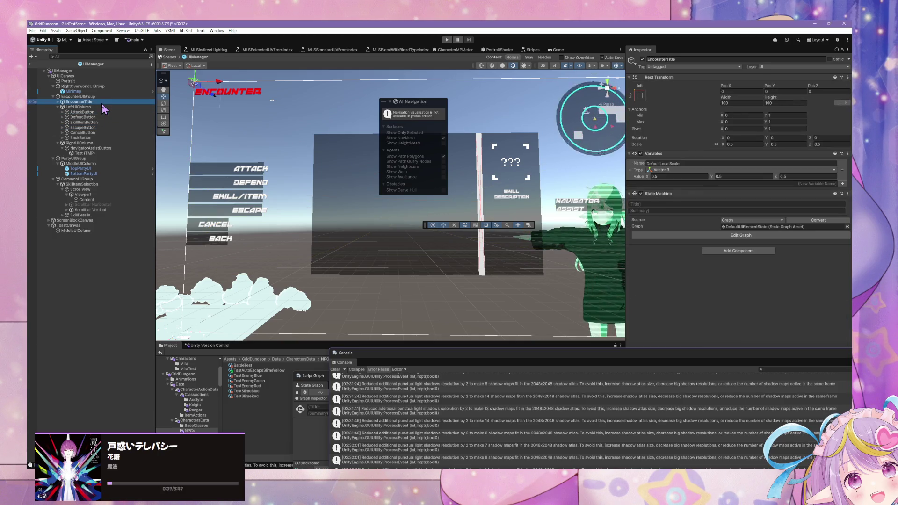
{"action": "left_click", "coordinate": [99, 107]}
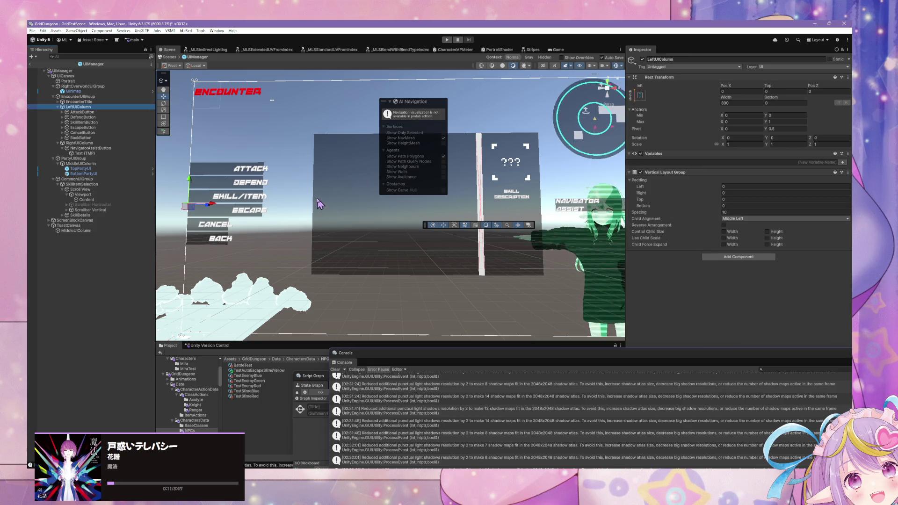
{"action": "left_click", "coordinate": [96, 112]}
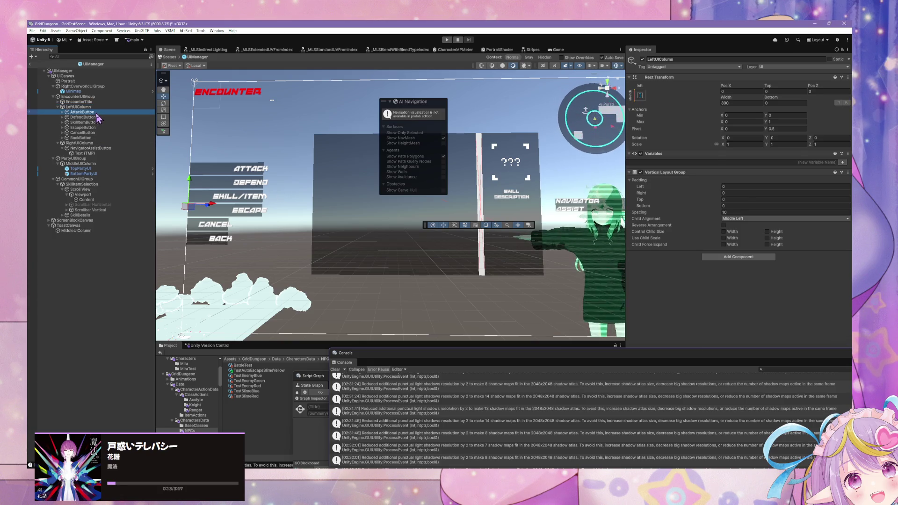
{"action": "left_click", "coordinate": [62, 112]}
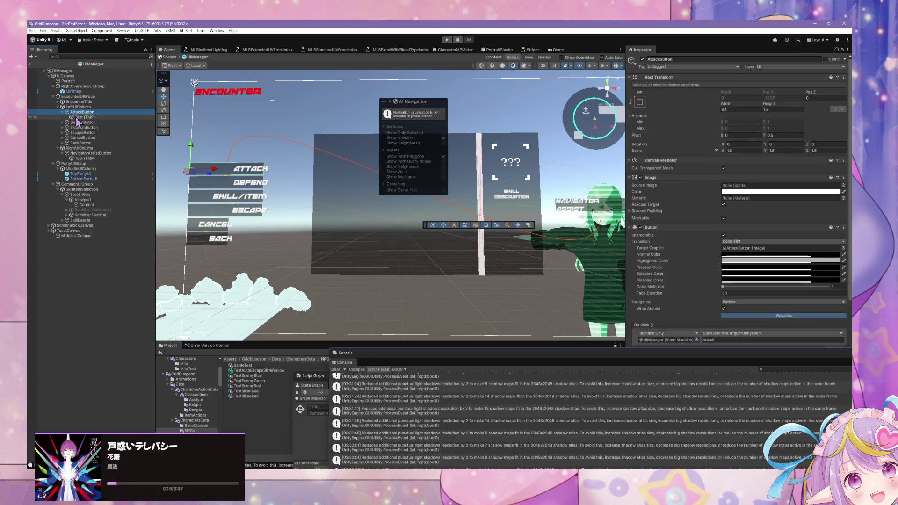
{"action": "left_click", "coordinate": [82, 118]}
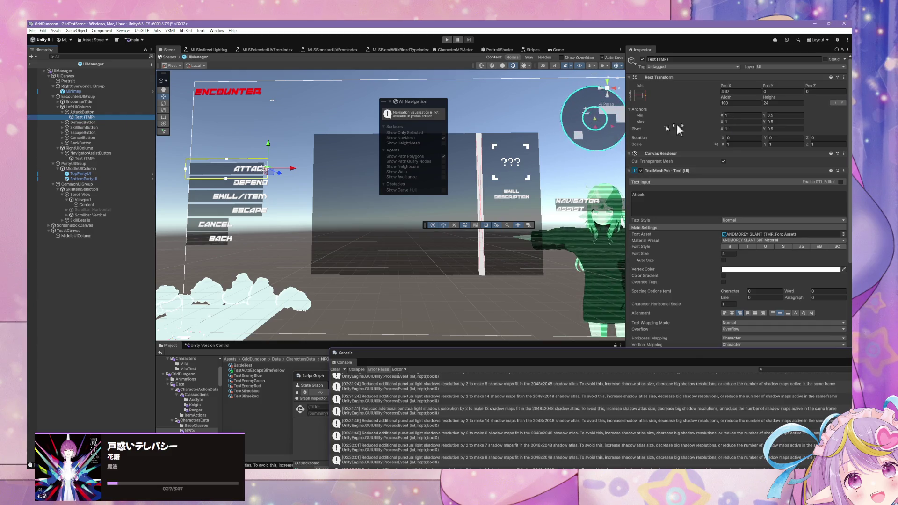
{"action": "left_click", "coordinate": [62, 122]}
{"action": "left_click", "coordinate": [62, 133]}
{"action": "left_click", "coordinate": [63, 144]}
{"action": "left_click", "coordinate": [62, 154]}
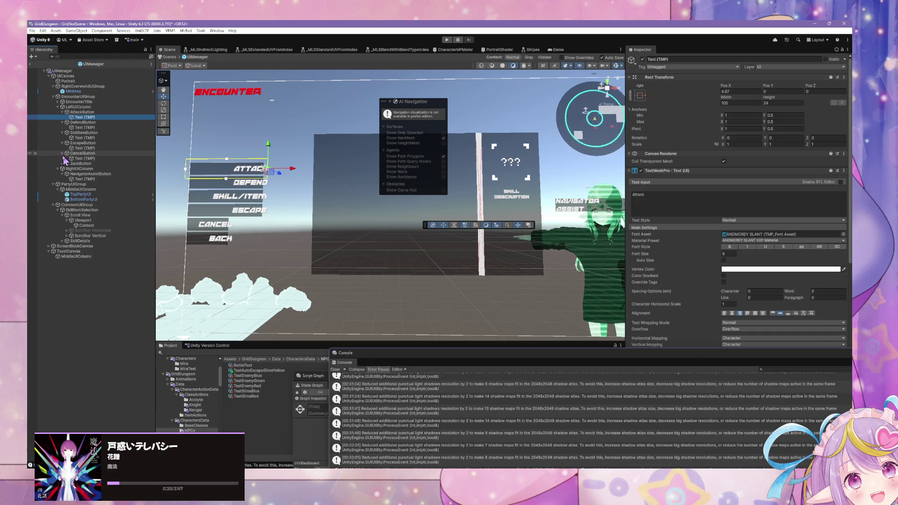
{"action": "left_click", "coordinate": [63, 164]}
Multi-select all six Text (TMP) labels and set their Pos X to 5
{"action": "left_click", "coordinate": [98, 169]}
{"action": "left_click", "coordinate": [98, 158], "text": "ctrl"}
{"action": "left_click", "coordinate": [98, 149], "text": "ctrl"}
{"action": "left_click", "coordinate": [98, 138], "text": "ctrl"}
{"action": "left_click", "coordinate": [103, 128], "text": "ctrl"}
{"action": "left_click", "coordinate": [101, 117], "text": "ctrl"}
{"action": "left_click", "coordinate": [746, 90]}
{"action": "type", "text": "5"}
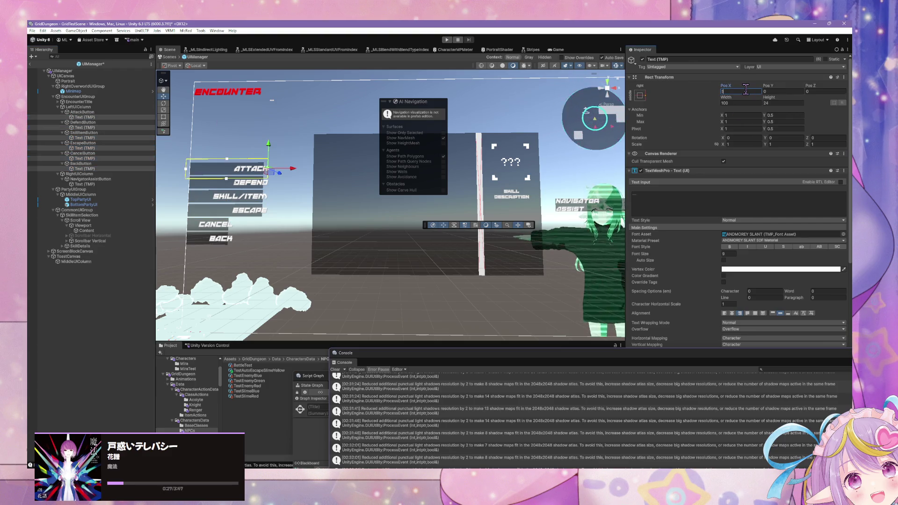
{"action": "key", "text": "Return"}
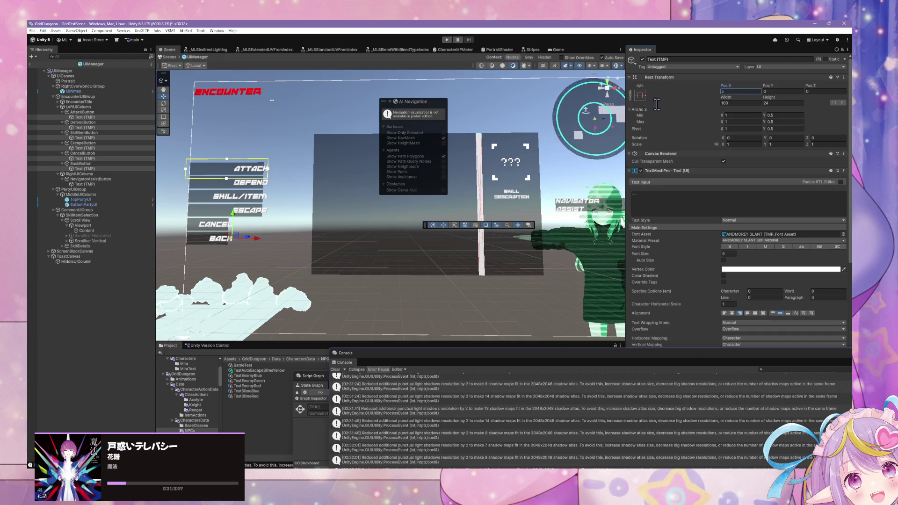
Collapse the six left-column buttons and select the Navigator Assist label's Pos X field
{"action": "left_click", "coordinate": [77, 122]}
{"action": "left_click", "coordinate": [62, 113]}
{"action": "left_click", "coordinate": [62, 117]}
{"action": "left_click", "coordinate": [62, 122]}
{"action": "left_click", "coordinate": [62, 128]}
{"action": "left_click", "coordinate": [62, 132]}
{"action": "left_click", "coordinate": [62, 137]}
{"action": "left_click", "coordinate": [98, 159]}
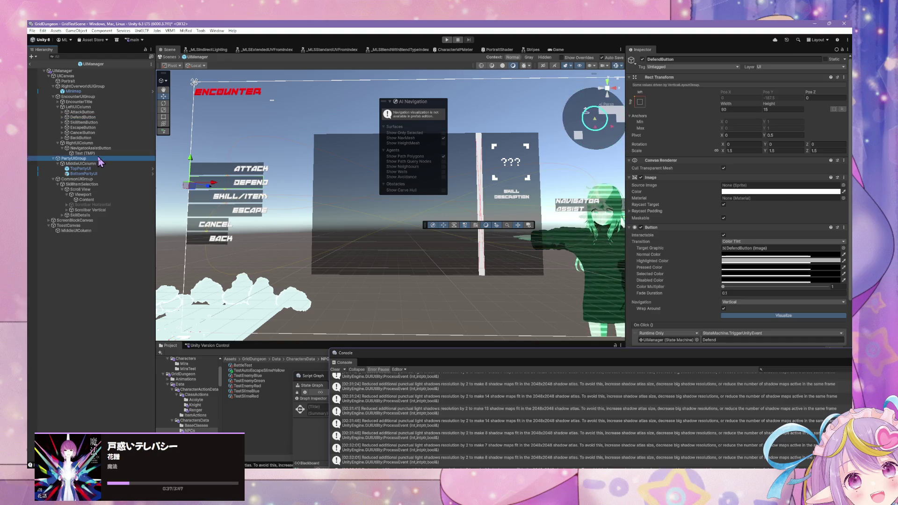
{"action": "left_click", "coordinate": [83, 153]}
{"action": "left_click", "coordinate": [750, 91]}
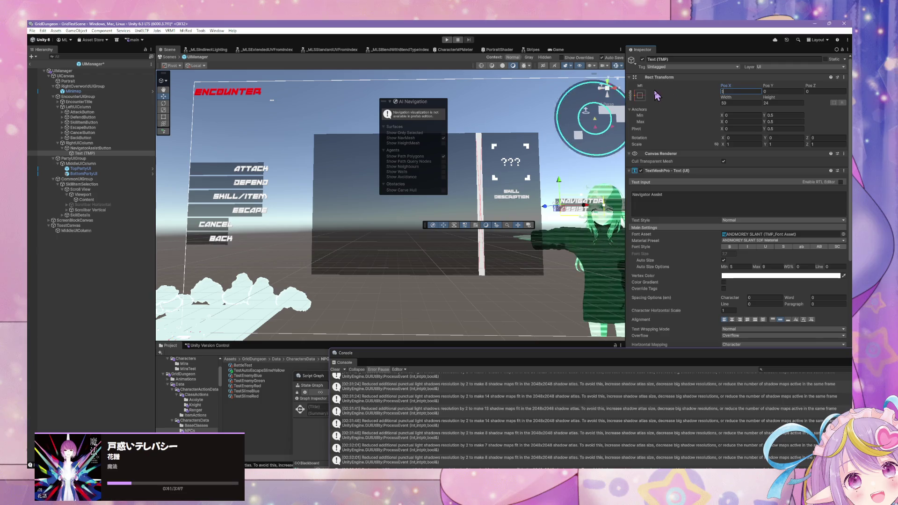
Set the Navigator Assist label's Pos X to -5, then deselect and zoom out on the canvas
{"action": "key", "text": "BackSpace"}
{"action": "type", "text": "-"}
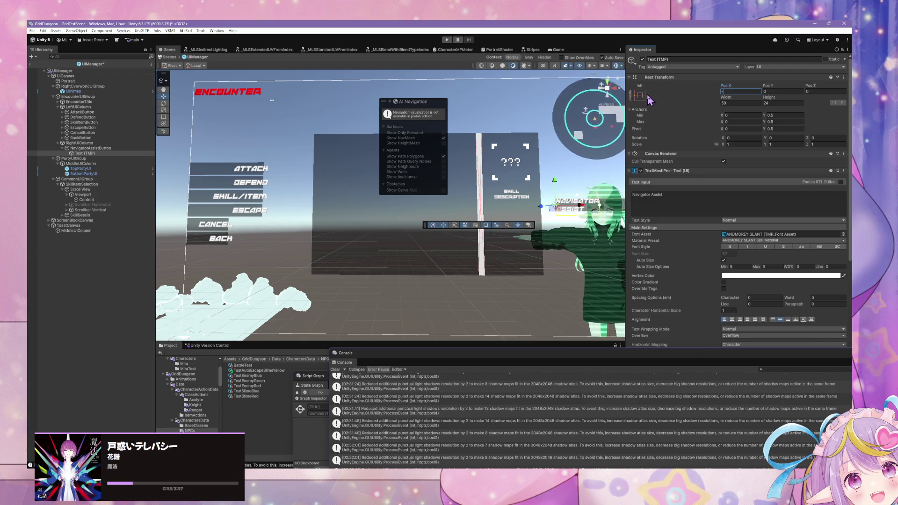
{"action": "type", "text": "5"}
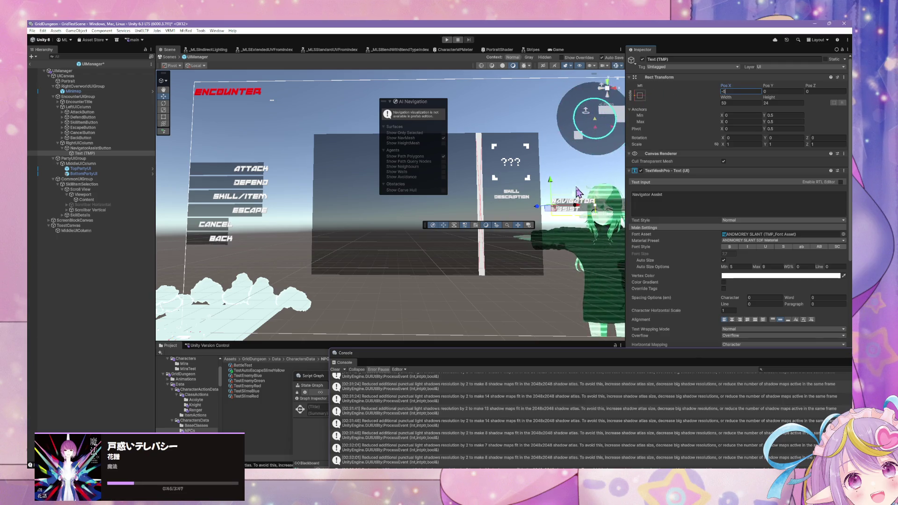
{"action": "left_click_drag", "start_coordinate": [579, 195], "coordinate": [590, 181]}
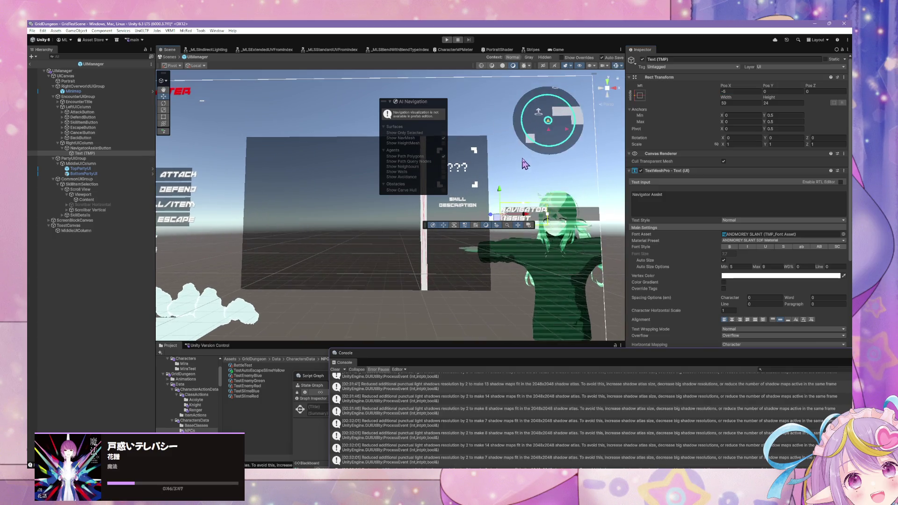
{"action": "left_click", "coordinate": [592, 181]}
{"action": "scroll", "coordinate": [608, 181], "scroll_direction": "down", "scroll_amount": 3}
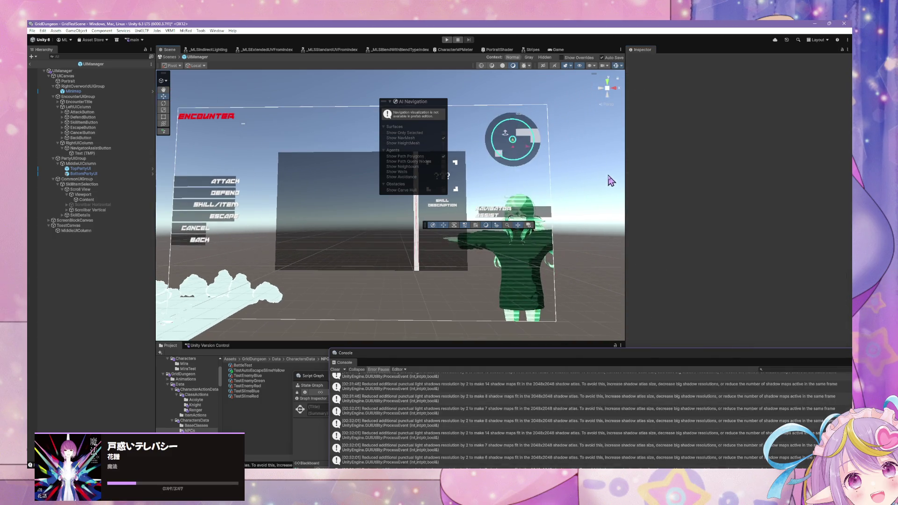
Dock the AI Navigation overlay top-right and reframe the view on the skill panel and character
{"action": "scroll", "coordinate": [608, 178], "scroll_direction": "up", "scroll_amount": 3}
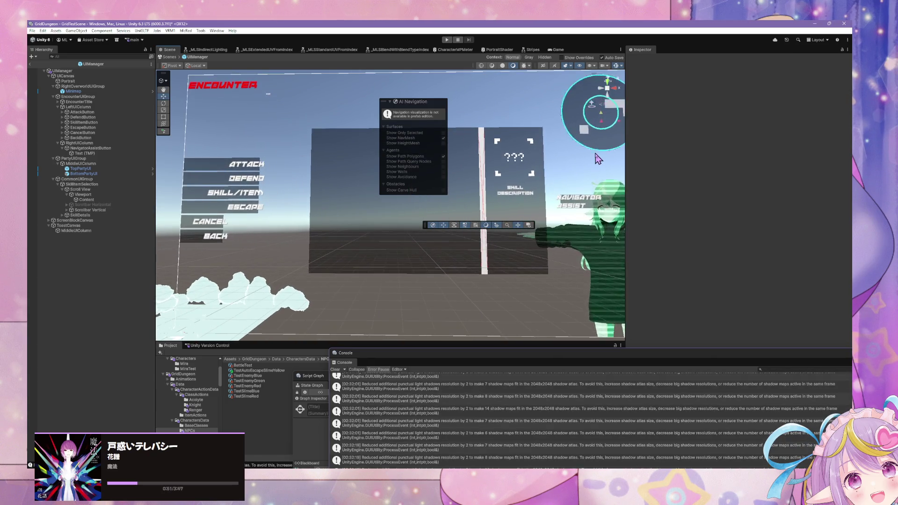
{"action": "scroll", "coordinate": [599, 159], "scroll_direction": "up", "scroll_amount": 4}
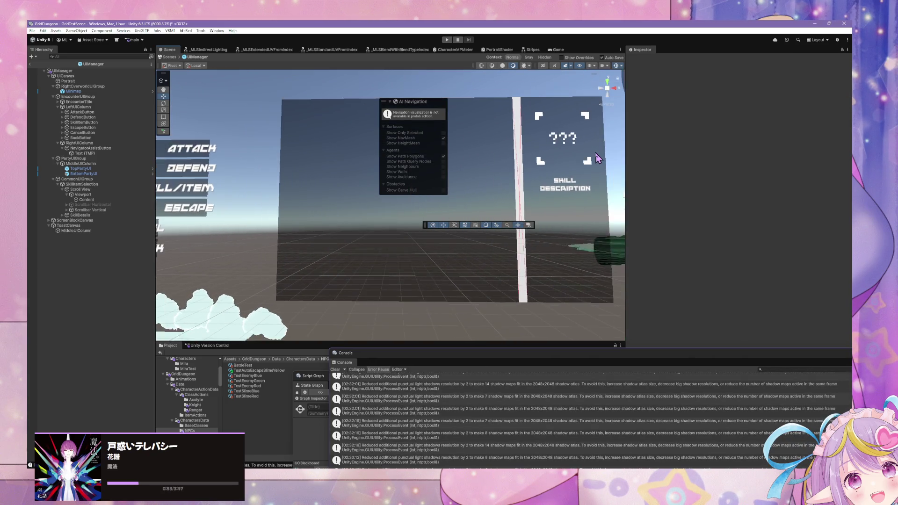
{"action": "scroll", "coordinate": [598, 160], "scroll_direction": "down", "scroll_amount": 3}
{"action": "scroll", "coordinate": [596, 157], "scroll_direction": "up", "scroll_amount": 5}
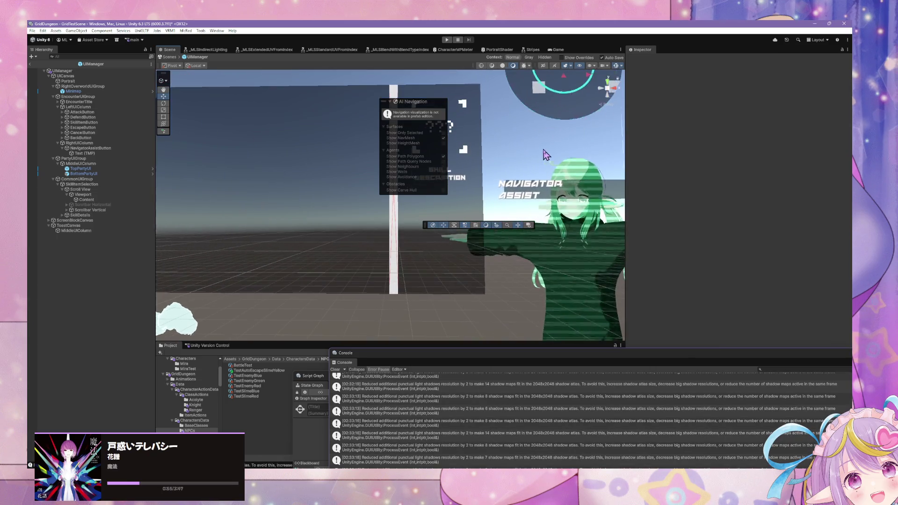
{"action": "left_click_drag", "start_coordinate": [419, 102], "coordinate": [594, 87]}
{"action": "mouse_move", "coordinate": [510, 132]}
{"action": "left_mouse_down"}
{"action": "mouse_move", "coordinate": [435, 142]}
{"action": "mouse_move", "coordinate": [507, 115]}
{"action": "mouse_move", "coordinate": [412, 115]}
{"action": "mouse_move", "coordinate": [449, 123]}
{"action": "left_mouse_up"}
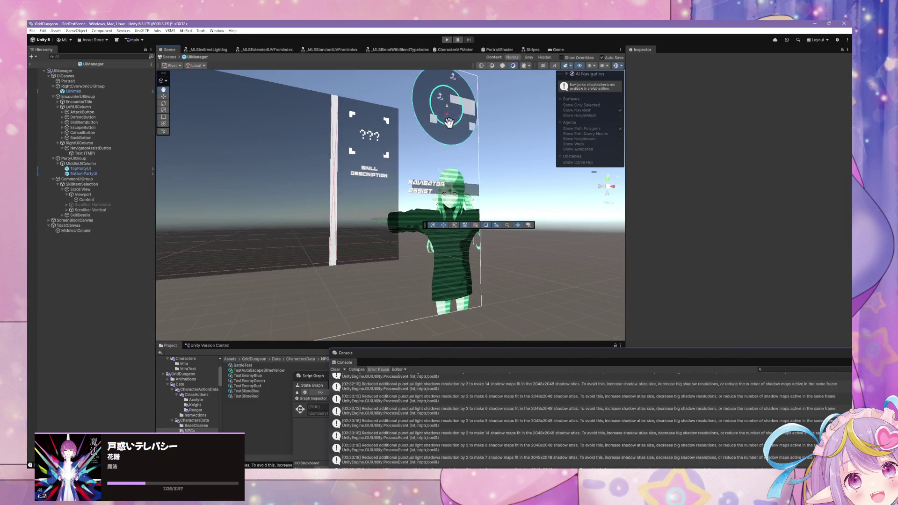
{"action": "scroll", "coordinate": [454, 126], "scroll_direction": "up", "scroll_amount": 3}
{"action": "mouse_move", "coordinate": [456, 129]}
{"action": "left_mouse_down"}
{"action": "mouse_move", "coordinate": [468, 124]}
{"action": "mouse_move", "coordinate": [360, 117]}
{"action": "left_mouse_up"}
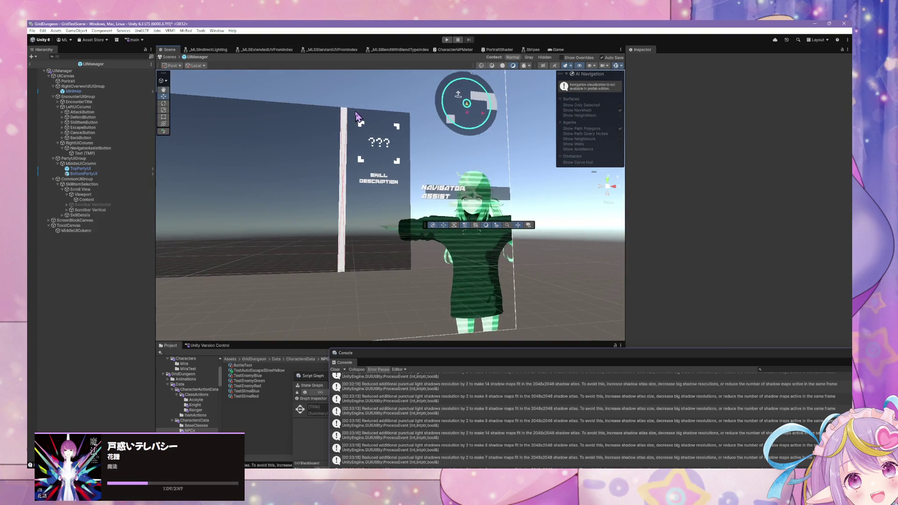
{"action": "left_click", "coordinate": [345, 146]}
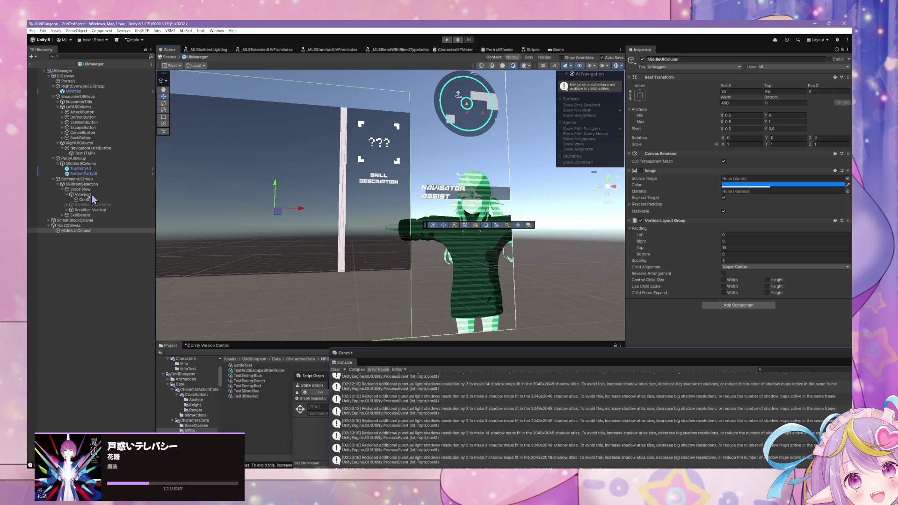
{"action": "left_click", "coordinate": [123, 189]}
{"action": "left_click", "coordinate": [92, 210]}
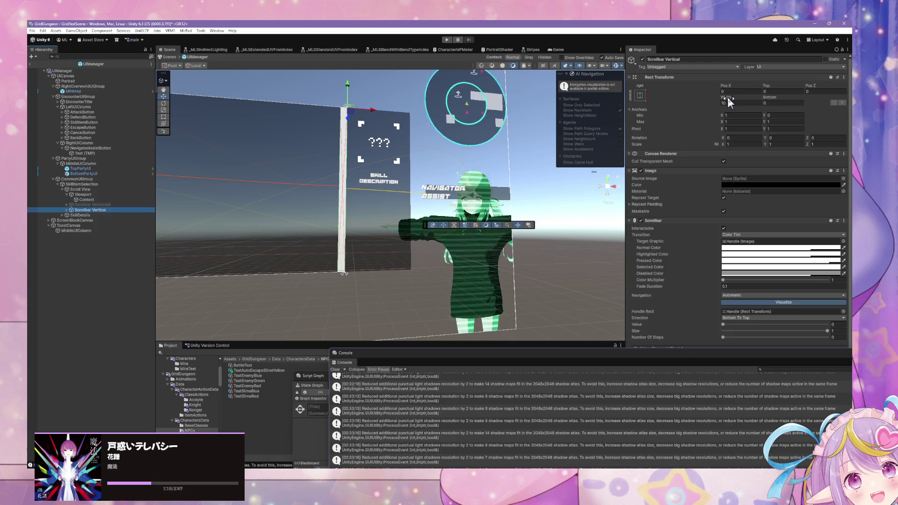
{"action": "mouse_move", "coordinate": [730, 101]}
{"action": "left_mouse_down"}
{"action": "mouse_move", "coordinate": [704, 103]}
{"action": "mouse_move", "coordinate": [763, 103]}
{"action": "mouse_move", "coordinate": [718, 102]}
{"action": "mouse_move", "coordinate": [740, 102]}
{"action": "left_mouse_up"}
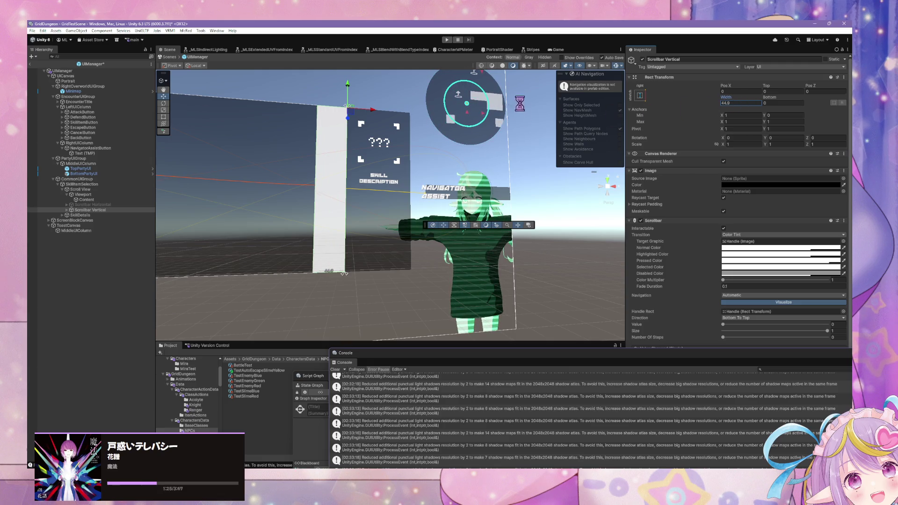
{"action": "type", "text": "10"}
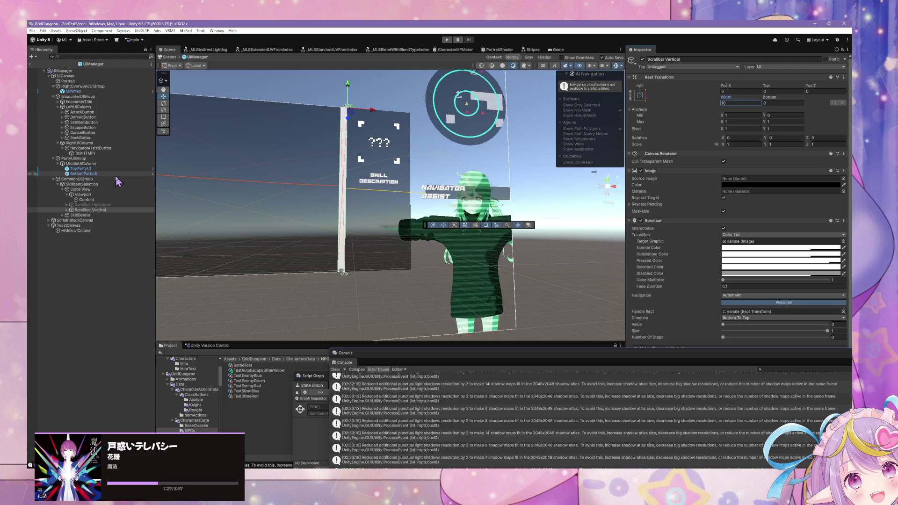
{"action": "left_click", "coordinate": [67, 210]}
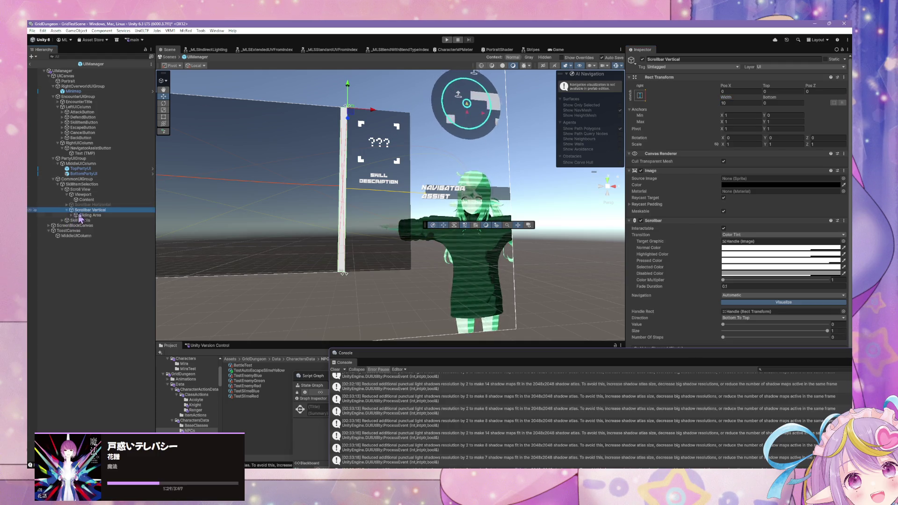
{"action": "left_click", "coordinate": [90, 215]}
{"action": "left_click", "coordinate": [90, 210]}
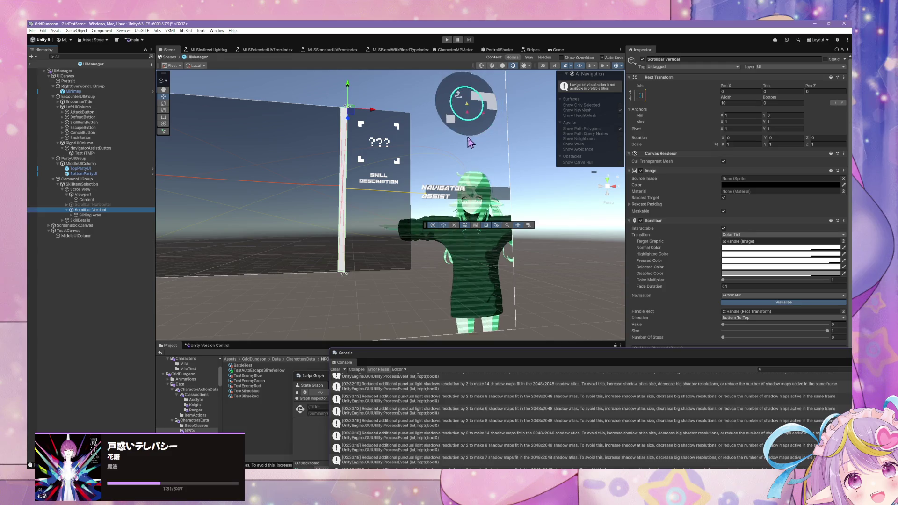
{"action": "left_click", "coordinate": [531, 166]}
{"action": "left_click_drag", "start_coordinate": [545, 178], "coordinate": [518, 131]}
{"action": "scroll", "coordinate": [516, 130], "scroll_direction": "up", "scroll_amount": 5}
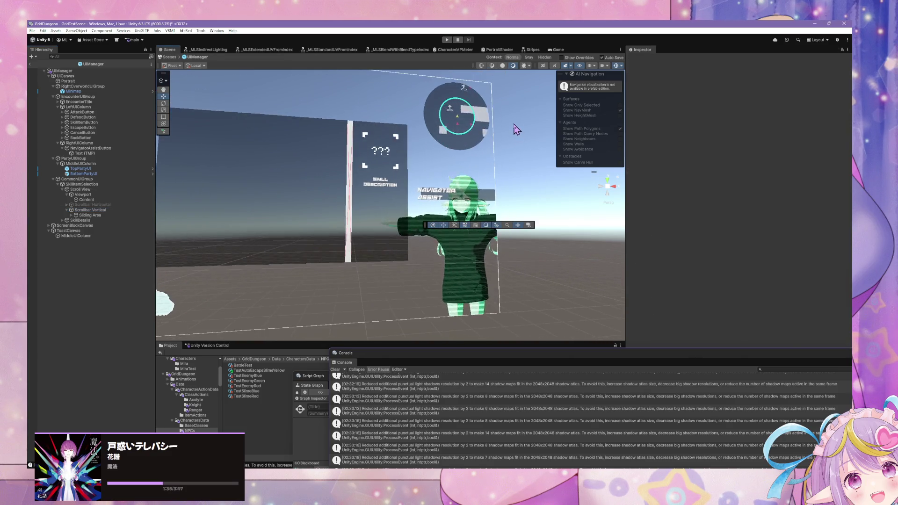
{"action": "scroll", "coordinate": [503, 156], "scroll_direction": "down", "scroll_amount": 3}
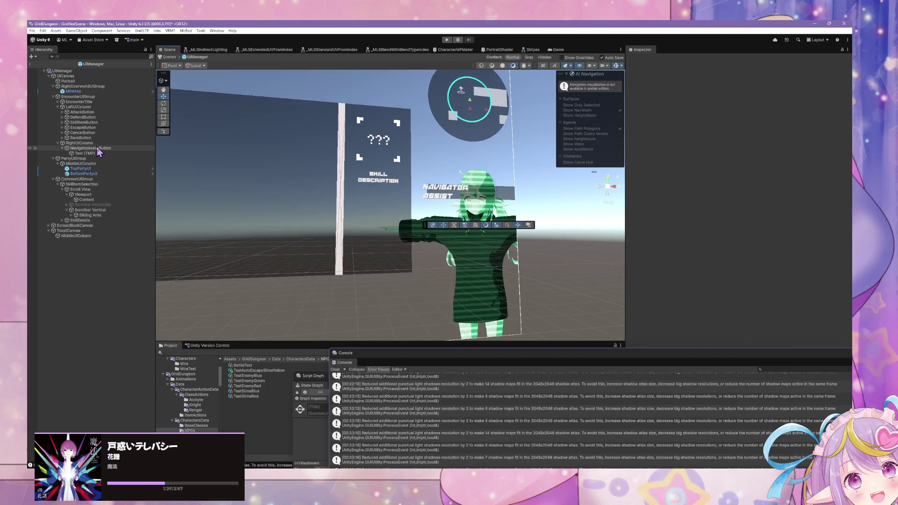
Change NavigatorAssistButton's Rect Transform Height from 15 to 30, then deselect
{"action": "left_click", "coordinate": [94, 148]}
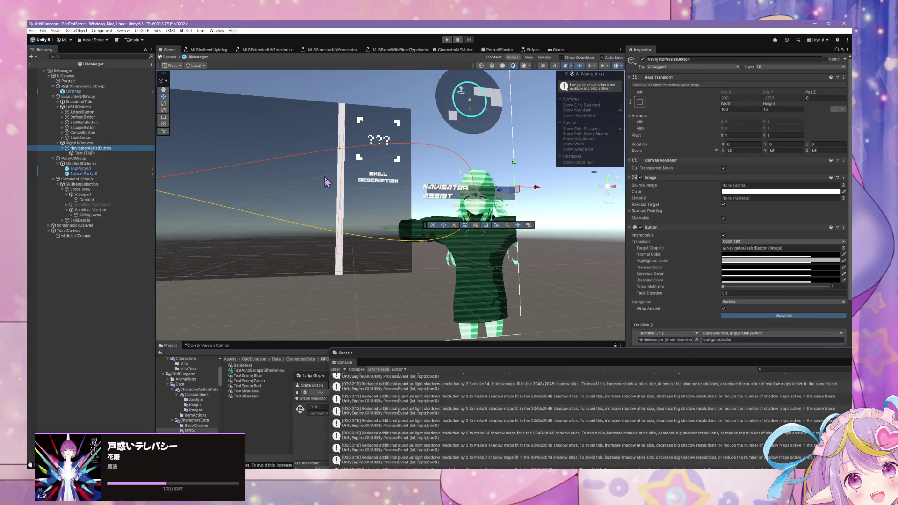
{"action": "scroll", "coordinate": [381, 171], "scroll_direction": "up", "scroll_amount": 2}
{"action": "scroll", "coordinate": [382, 171], "scroll_direction": "up", "scroll_amount": 3}
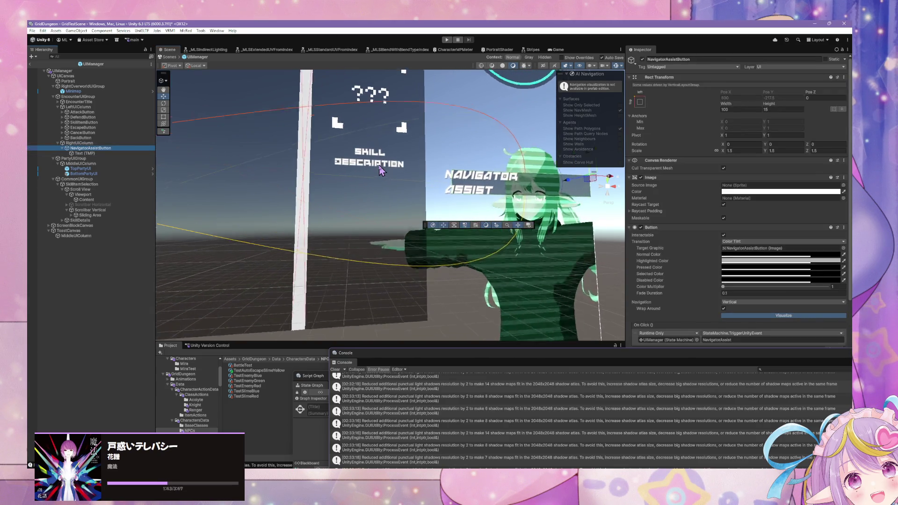
{"action": "scroll", "coordinate": [380, 171], "scroll_direction": "down", "scroll_amount": 6}
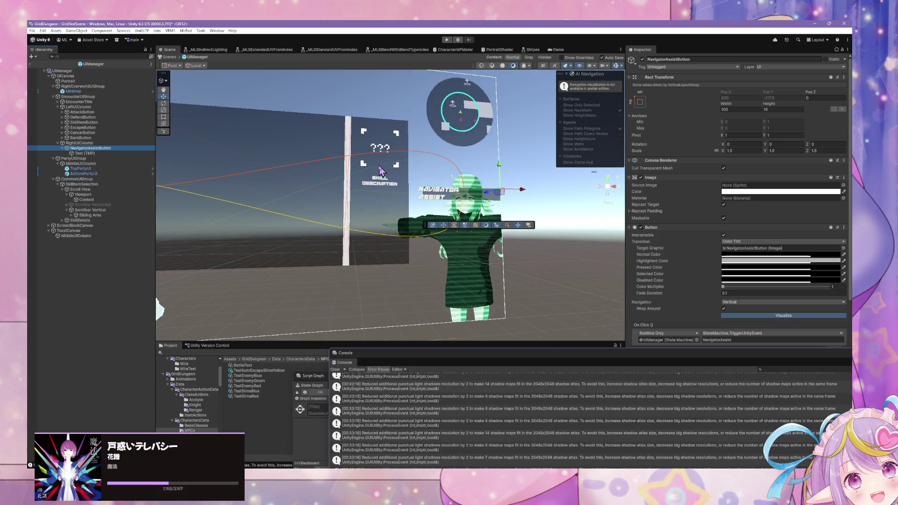
{"action": "scroll", "coordinate": [380, 172], "scroll_direction": "up", "scroll_amount": 5}
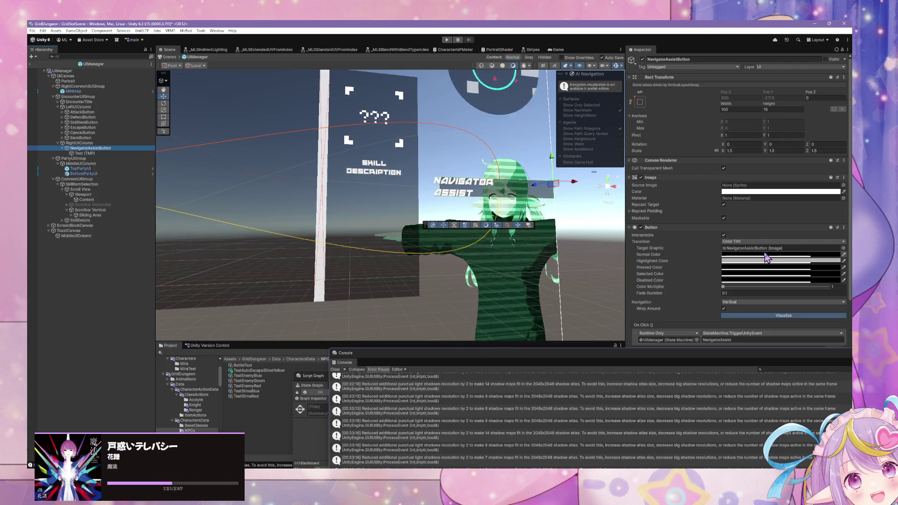
{"action": "scroll", "coordinate": [705, 231], "scroll_direction": "down", "scroll_amount": 3}
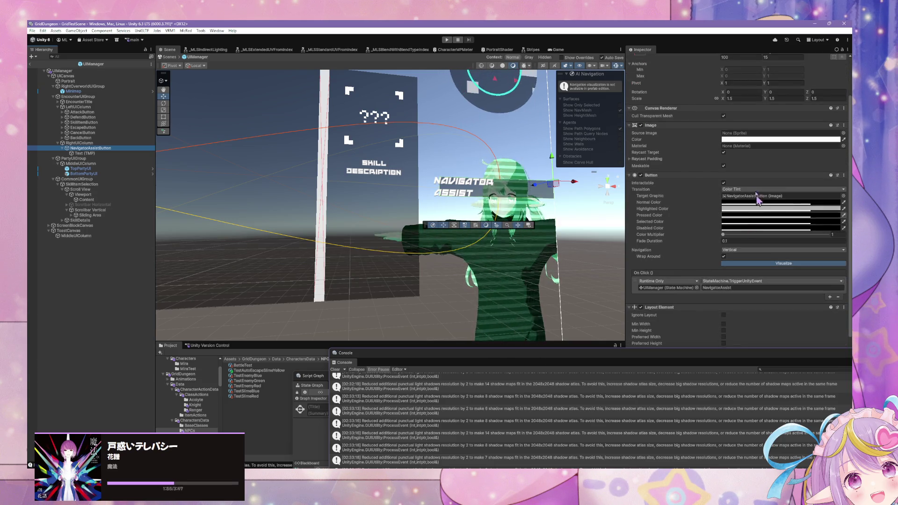
{"action": "scroll", "coordinate": [704, 206], "scroll_direction": "up", "scroll_amount": 3}
{"action": "left_click", "coordinate": [776, 109]}
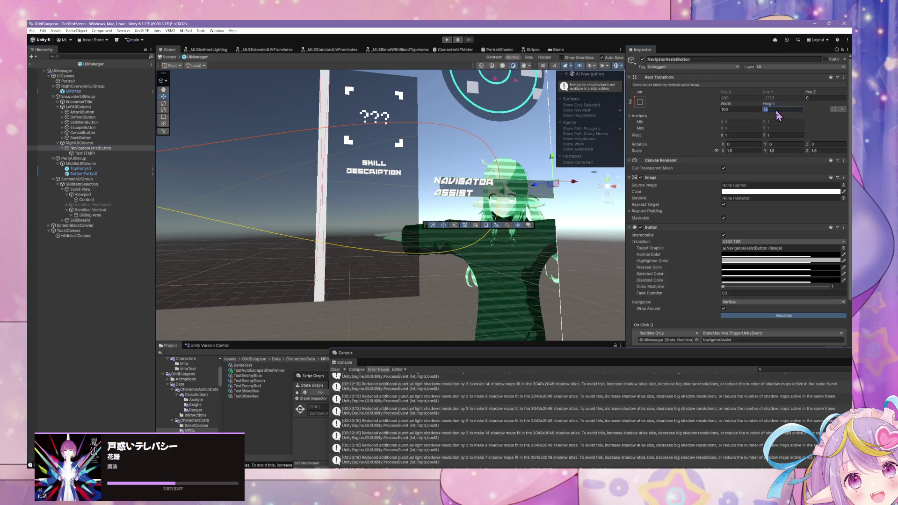
{"action": "type", "text": "30"}
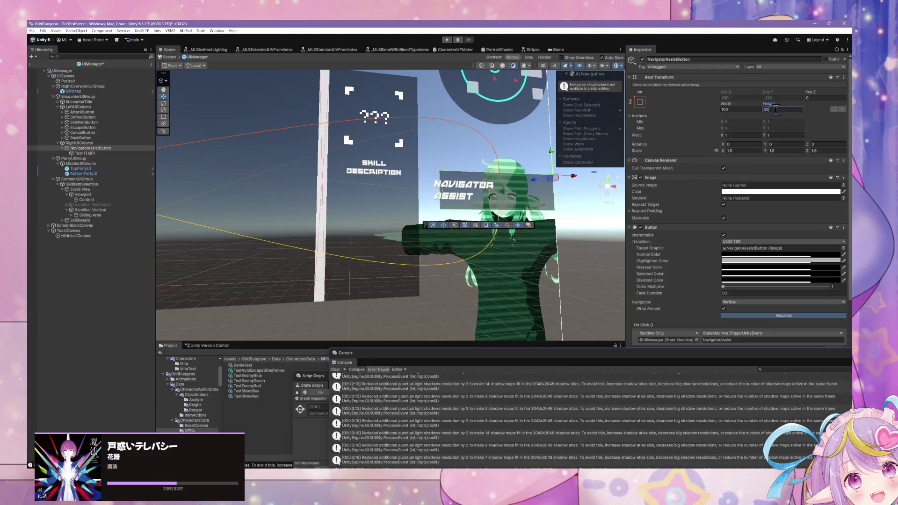
{"action": "left_click", "coordinate": [594, 241]}
{"action": "scroll", "coordinate": [599, 234], "scroll_direction": "down", "scroll_amount": 5}
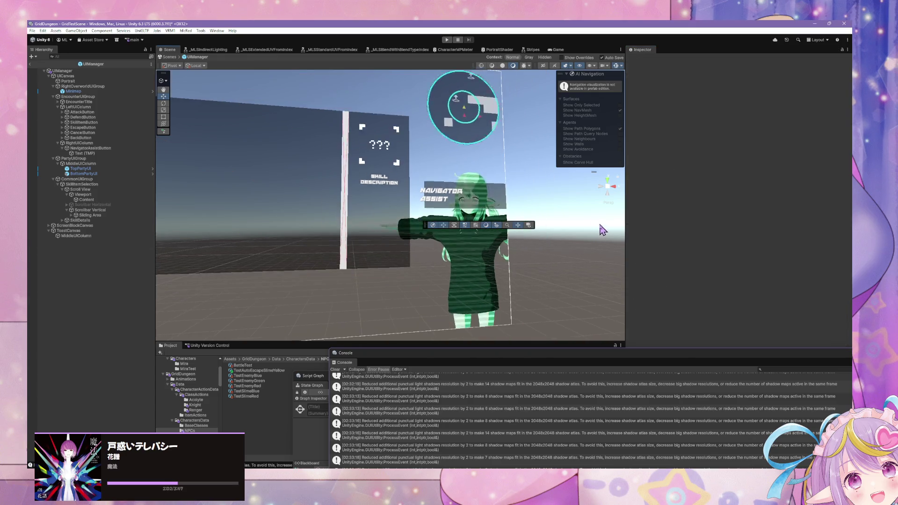
Orbit, pan and zoom the Scene view around the Encounter UI canvas and character
{"action": "left_click_drag", "start_coordinate": [538, 216], "coordinate": [491, 216]}
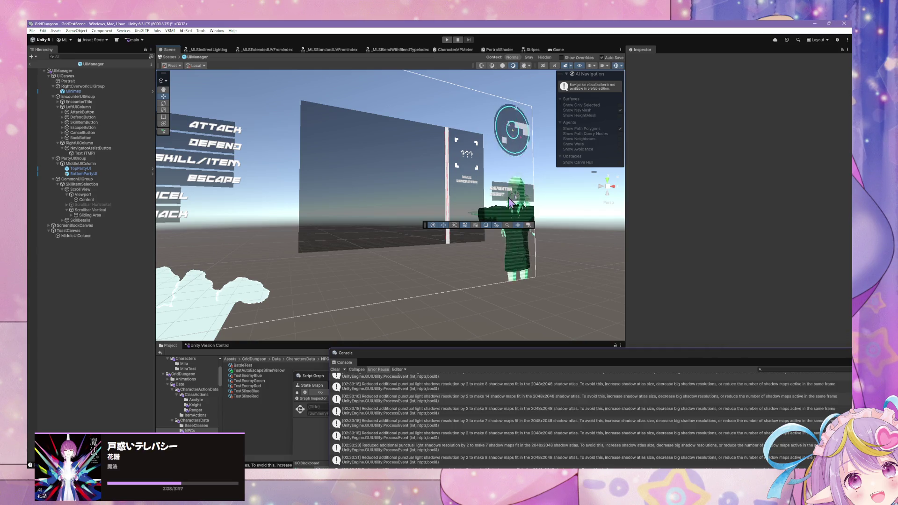
{"action": "left_click_drag", "start_coordinate": [517, 180], "coordinate": [463, 179]}
{"action": "scroll", "coordinate": [449, 179], "scroll_direction": "up", "scroll_amount": 4}
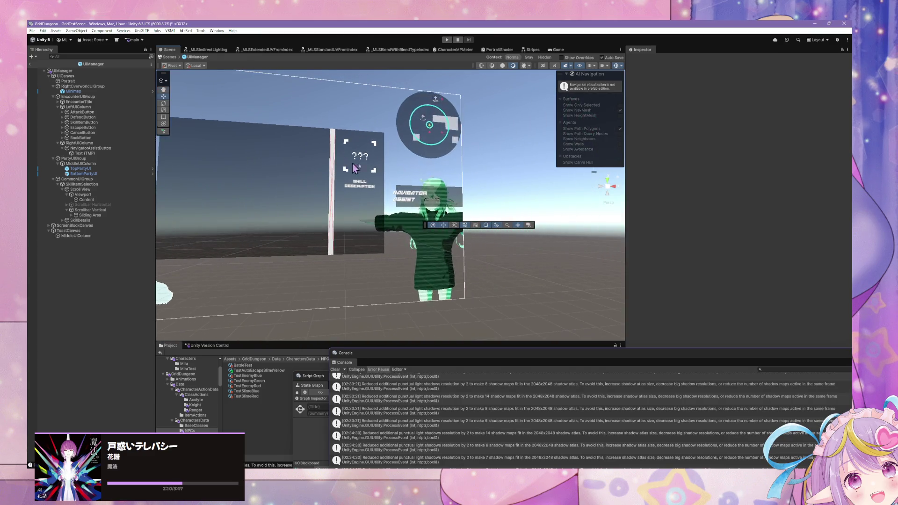
{"action": "scroll", "coordinate": [436, 178], "scroll_direction": "up", "scroll_amount": 5}
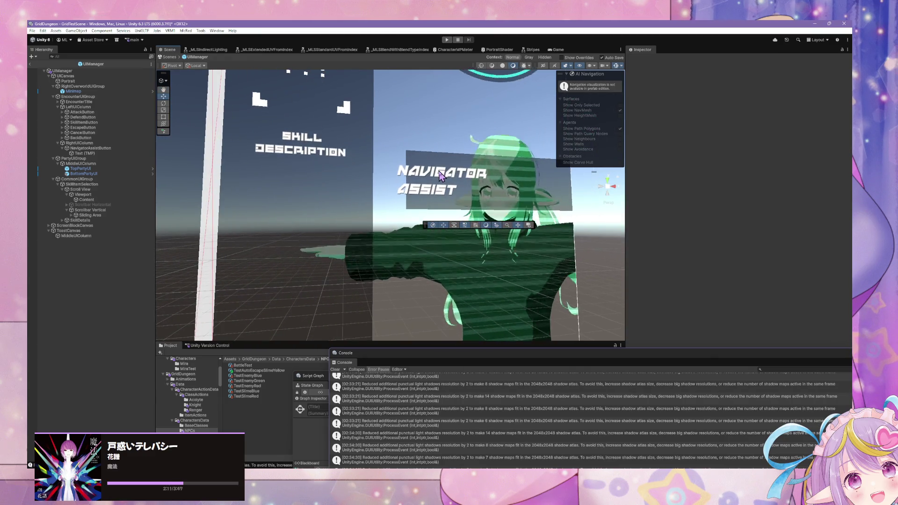
{"action": "scroll", "coordinate": [440, 176], "scroll_direction": "down", "scroll_amount": 5}
{"action": "left_click_drag", "start_coordinate": [440, 177], "coordinate": [471, 180]}
{"action": "scroll", "coordinate": [467, 181], "scroll_direction": "down", "scroll_amount": 5}
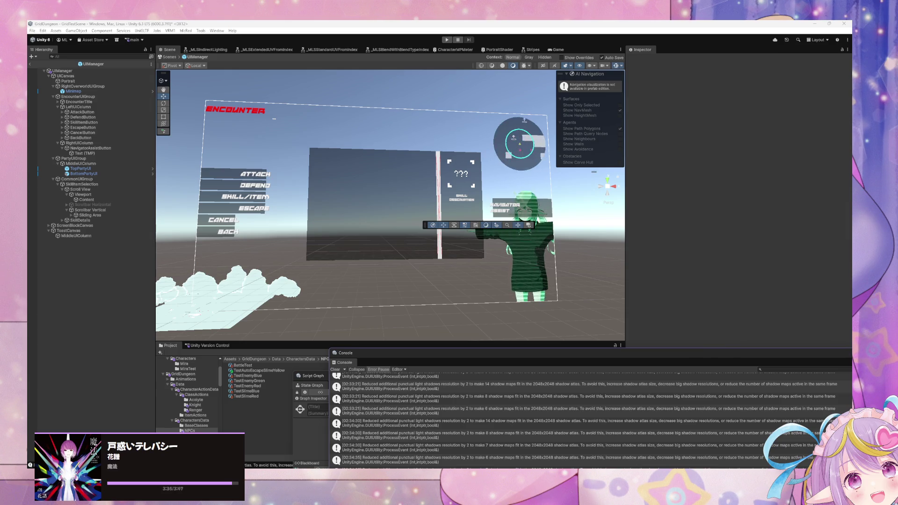
{"action": "scroll", "coordinate": [361, 260], "scroll_direction": "up", "scroll_amount": 5}
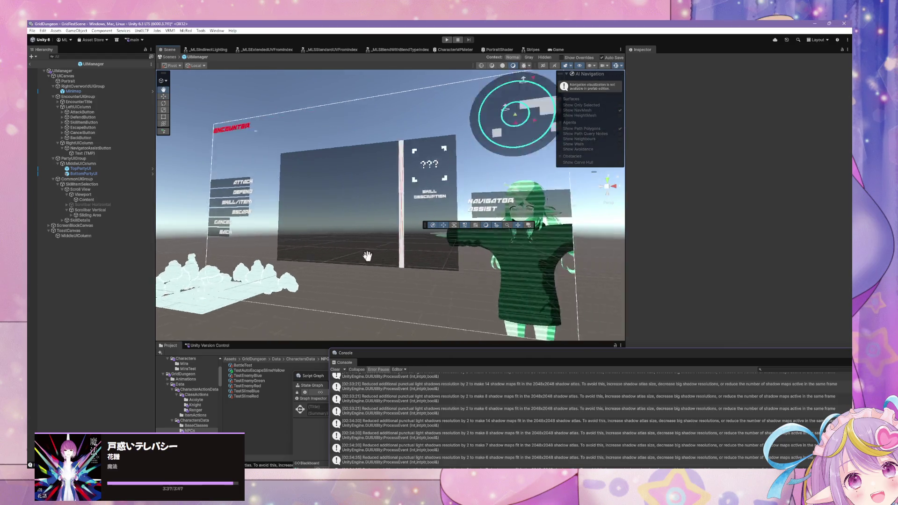
{"action": "scroll", "coordinate": [335, 262], "scroll_direction": "down", "scroll_amount": 5}
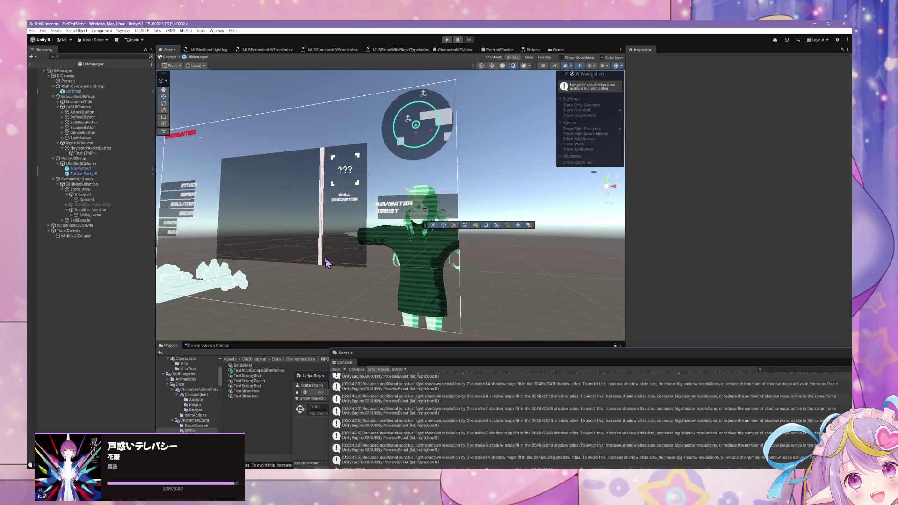
{"action": "scroll", "coordinate": [424, 262], "scroll_direction": "up", "scroll_amount": 6}
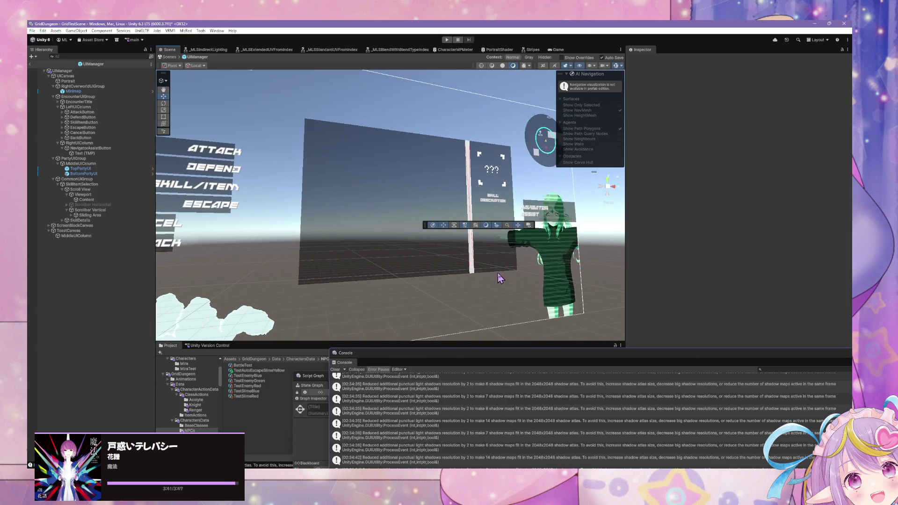
{"action": "scroll", "coordinate": [510, 281], "scroll_direction": "down", "scroll_amount": 2}
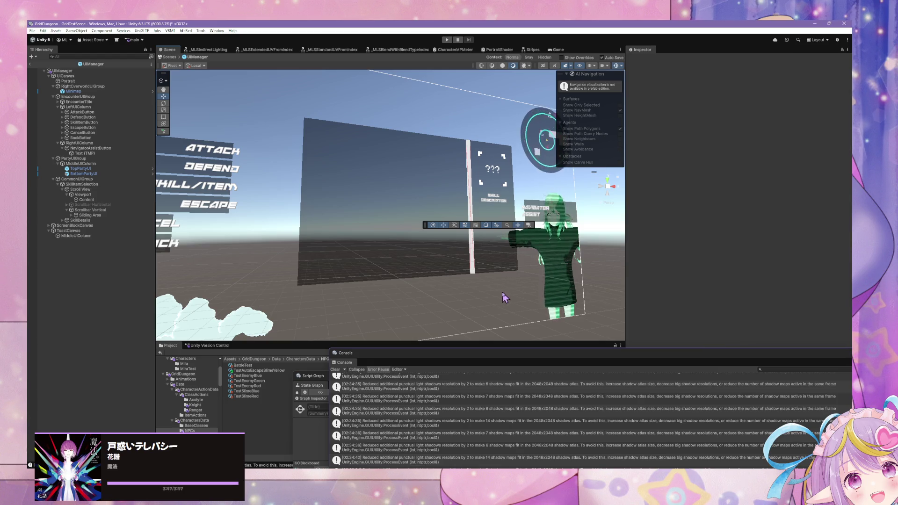
Frame the Encounter canvas and pull the State Graph out into a floating window
{"action": "left_click_drag", "start_coordinate": [505, 292], "coordinate": [488, 295]}
{"action": "key", "text": "f"}
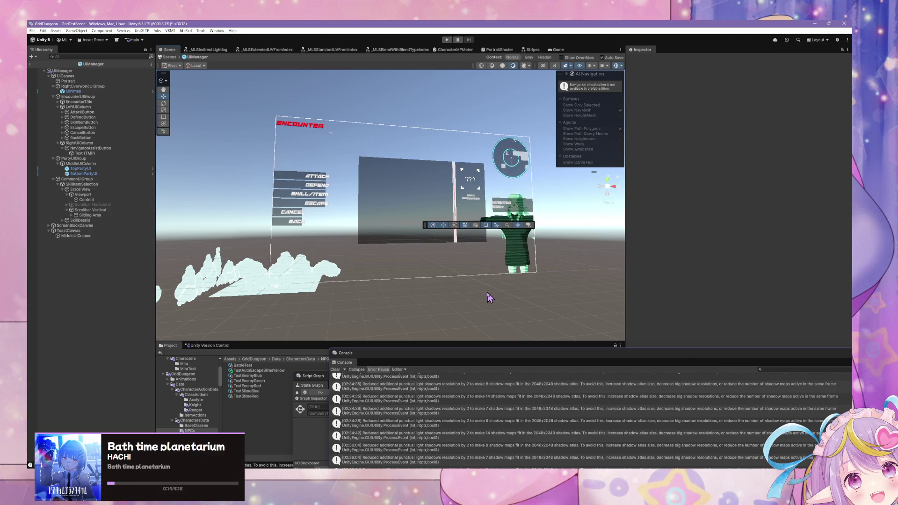
{"action": "scroll", "coordinate": [489, 298], "scroll_direction": "up", "scroll_amount": 5}
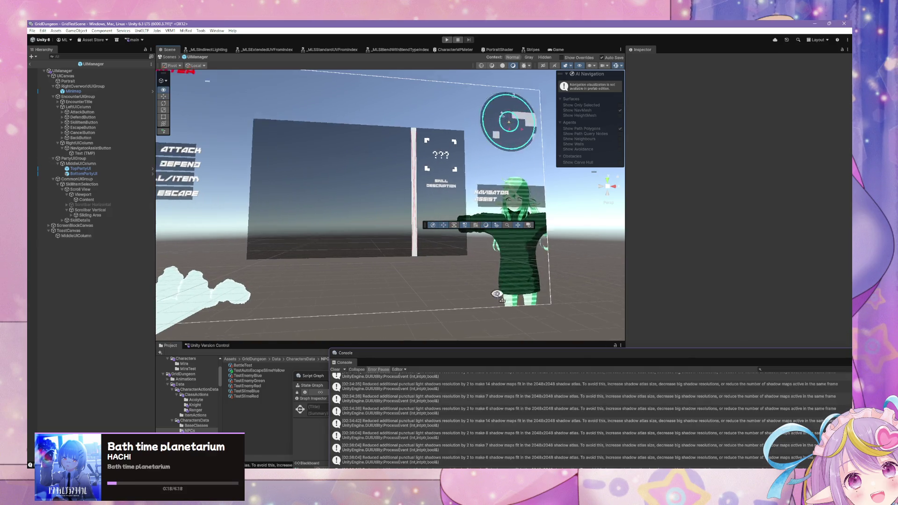
{"action": "left_click_drag", "start_coordinate": [497, 294], "coordinate": [546, 329]}
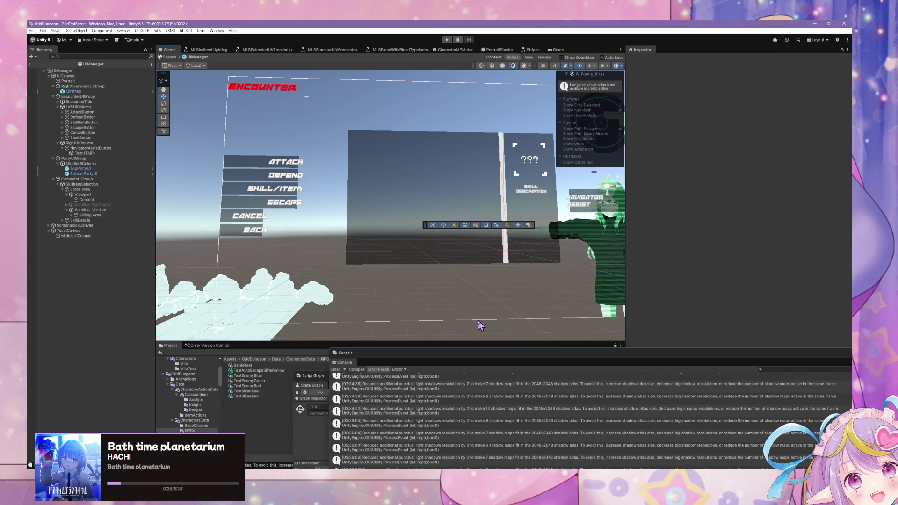
{"action": "mouse_move", "coordinate": [311, 385]}
{"action": "left_mouse_down"}
{"action": "mouse_move", "coordinate": [273, 182]}
{"action": "mouse_move", "coordinate": [480, 291]}
{"action": "left_mouse_up"}
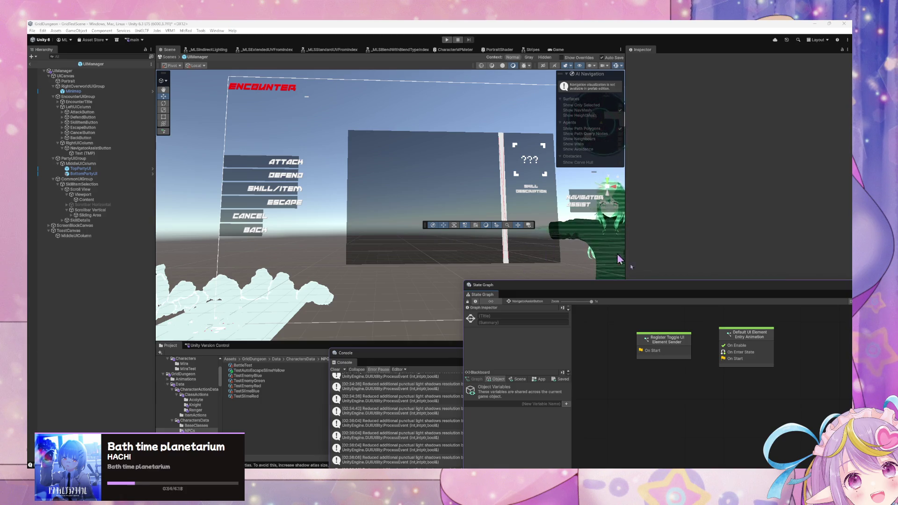
{"action": "mouse_move", "coordinate": [470, 287]}
{"action": "left_mouse_down"}
{"action": "mouse_move", "coordinate": [454, 213]}
{"action": "mouse_move", "coordinate": [550, 287]}
{"action": "left_mouse_up"}
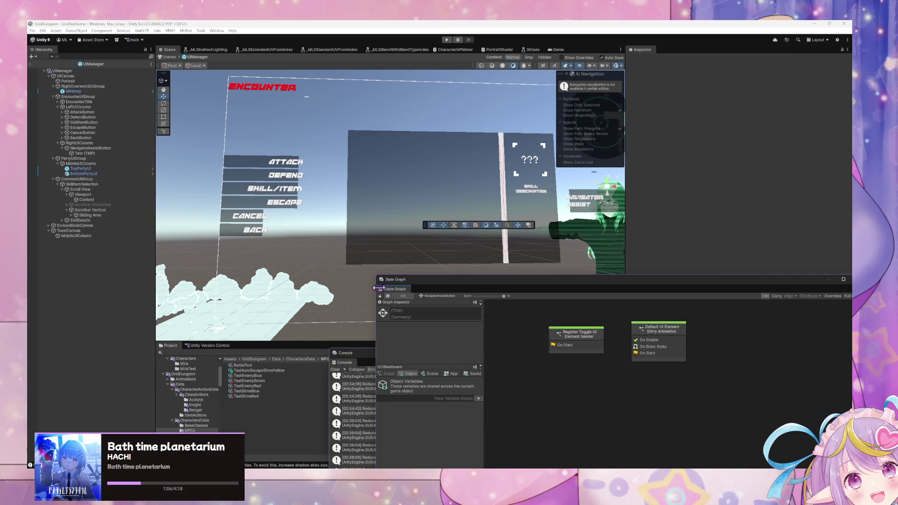
Reposition the floating State Graph window and show the blackboard's Scene Variables
{"action": "mouse_move", "coordinate": [455, 286]}
{"action": "left_mouse_down"}
{"action": "mouse_move", "coordinate": [447, 263]}
{"action": "mouse_move", "coordinate": [184, 92]}
{"action": "mouse_move", "coordinate": [481, 176]}
{"action": "mouse_move", "coordinate": [579, 290]}
{"action": "left_mouse_up"}
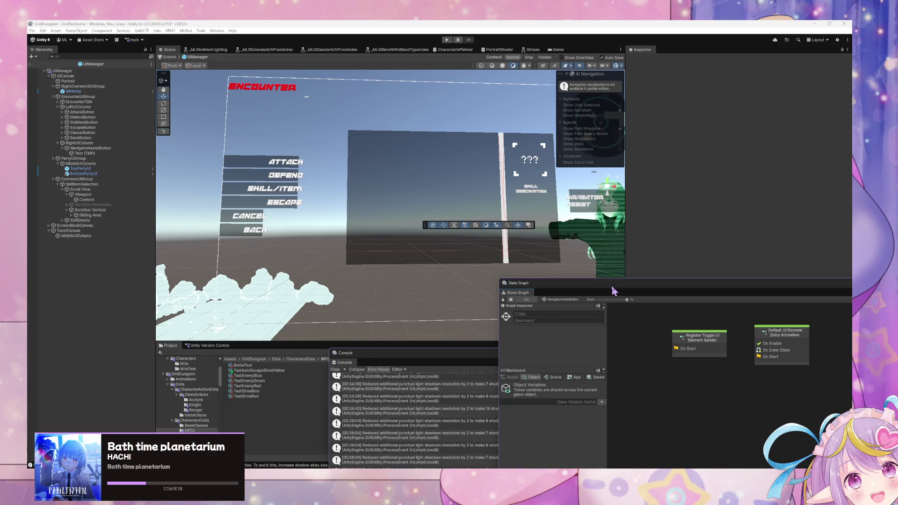
{"action": "mouse_move", "coordinate": [612, 287]}
{"action": "left_mouse_down"}
{"action": "mouse_move", "coordinate": [345, 180]}
{"action": "mouse_move", "coordinate": [345, 251]}
{"action": "mouse_move", "coordinate": [302, 261]}
{"action": "left_mouse_up"}
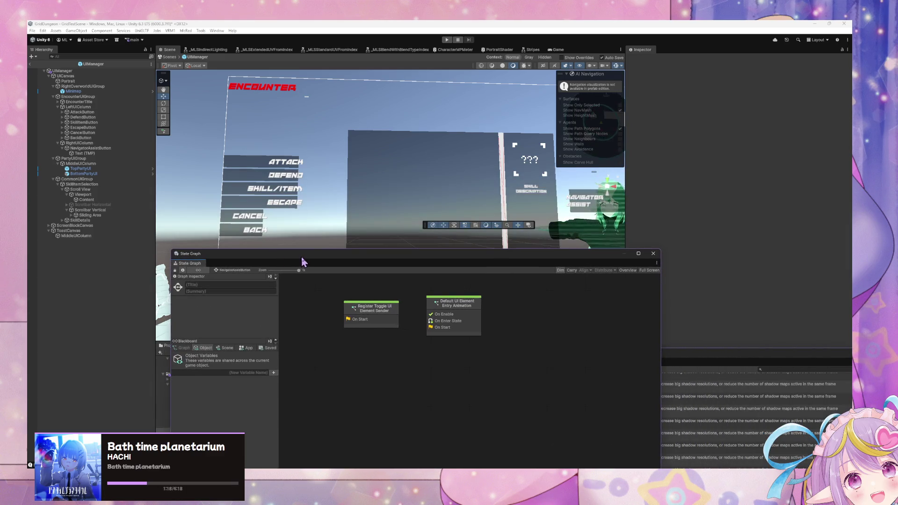
{"action": "left_click", "coordinate": [226, 348]}
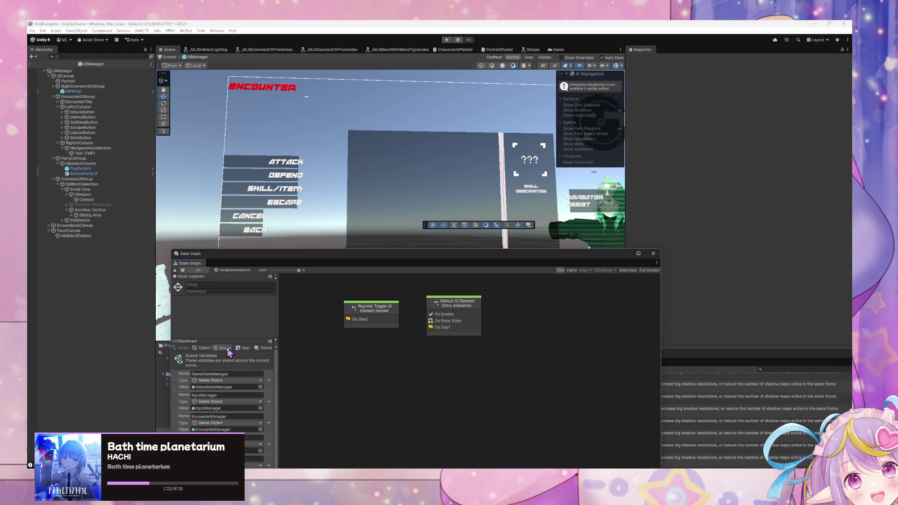
{"action": "left_click_drag", "start_coordinate": [437, 260], "coordinate": [643, 142]}
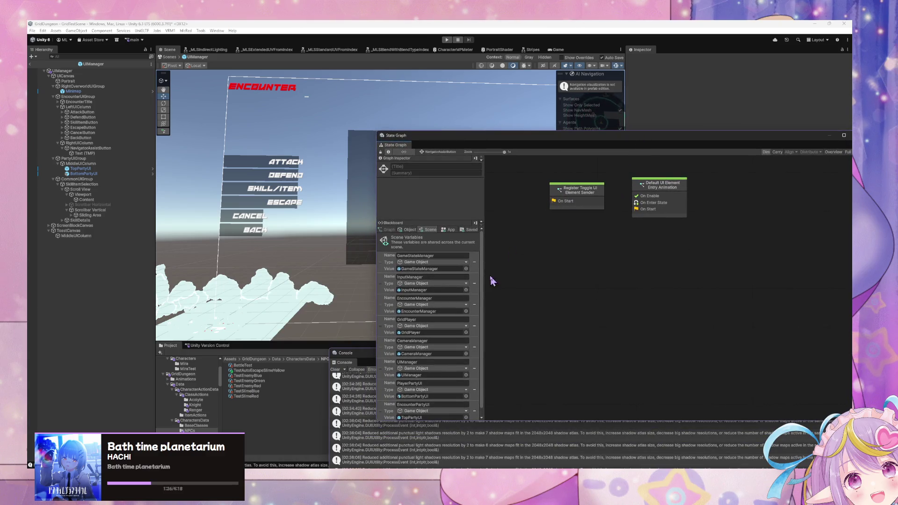
{"action": "scroll", "coordinate": [479, 269], "scroll_direction": "down", "scroll_amount": 1}
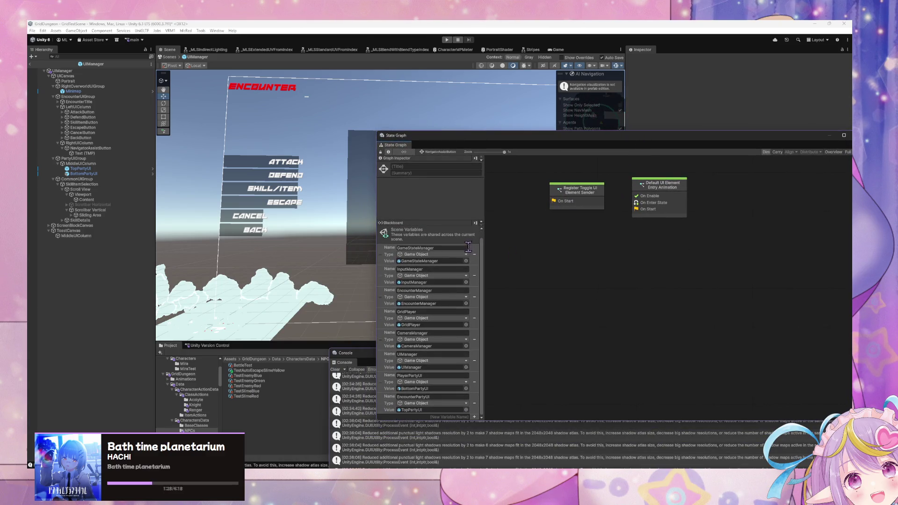
{"action": "scroll", "coordinate": [468, 245], "scroll_direction": "up", "scroll_amount": 1}
{"action": "left_click", "coordinate": [410, 230]}
{"action": "left_click", "coordinate": [429, 229]}
{"action": "scroll", "coordinate": [454, 261], "scroll_direction": "down", "scroll_amount": 1}
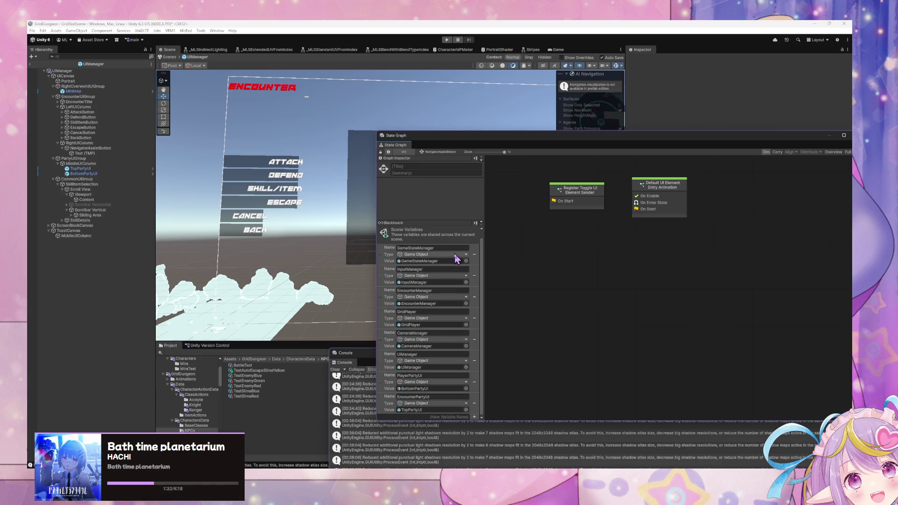
{"action": "scroll", "coordinate": [456, 259], "scroll_direction": "up", "scroll_amount": 1}
{"action": "scroll", "coordinate": [456, 254], "scroll_direction": "down", "scroll_amount": 1}
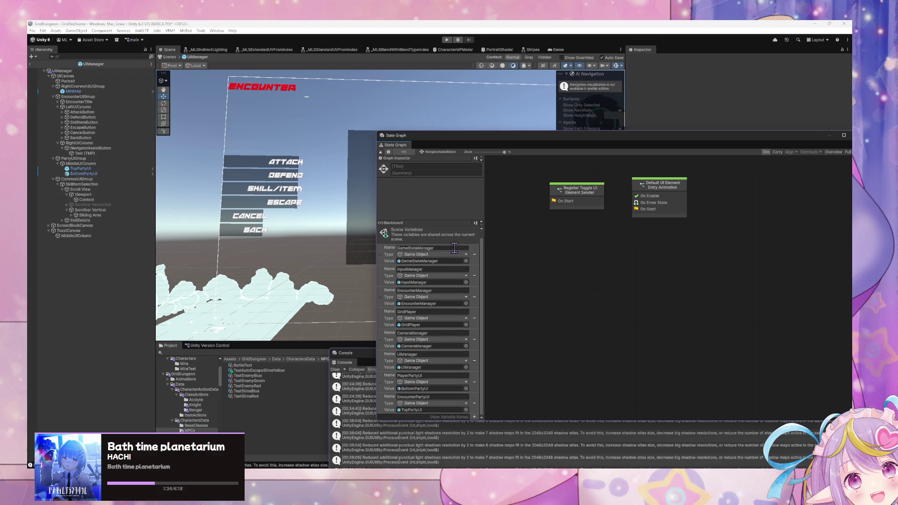
{"action": "scroll", "coordinate": [433, 239], "scroll_direction": "up", "scroll_amount": 1}
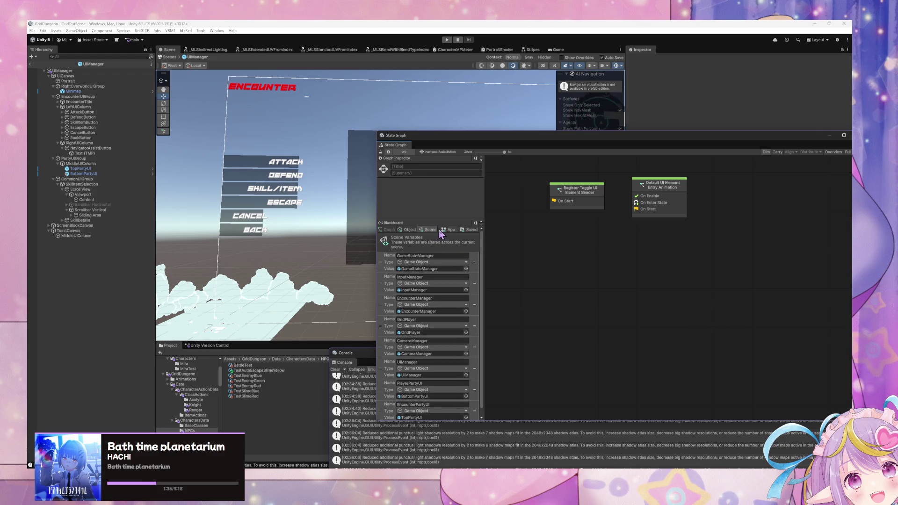
Show Application Variables on the blackboard, move the State Graph down, and select EncounterUIGroup
{"action": "left_click", "coordinate": [443, 231]}
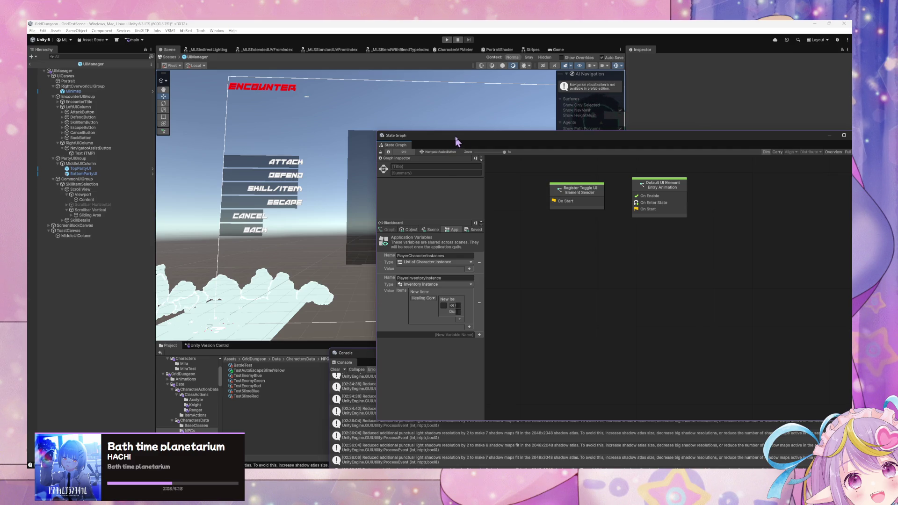
{"action": "mouse_move", "coordinate": [459, 140]}
{"action": "left_mouse_down"}
{"action": "mouse_move", "coordinate": [515, 284]}
{"action": "mouse_move", "coordinate": [507, 223]}
{"action": "mouse_move", "coordinate": [462, 280]}
{"action": "mouse_move", "coordinate": [412, 189]}
{"action": "left_mouse_up"}
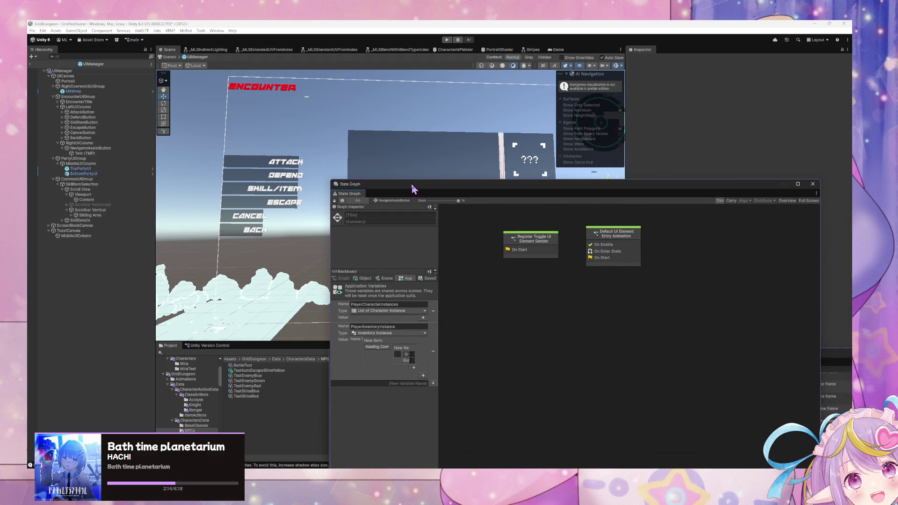
{"action": "left_click", "coordinate": [78, 96]}
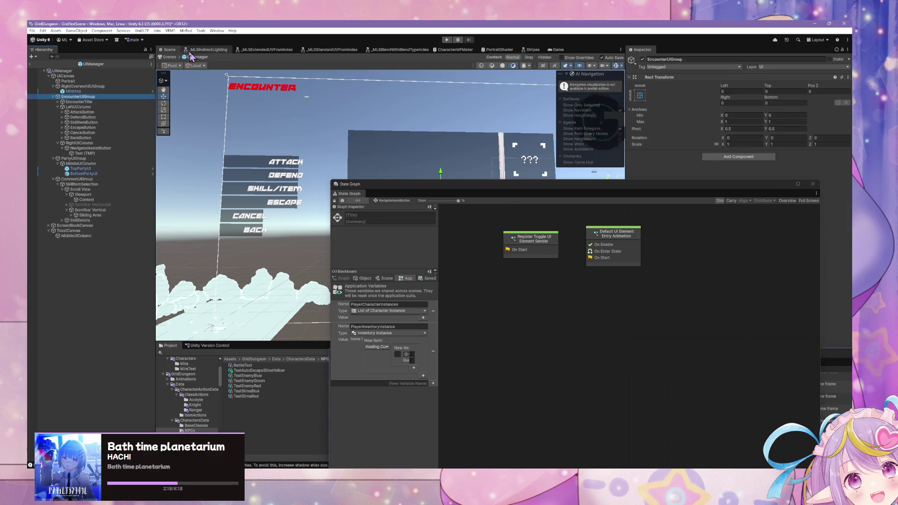
Exit prefab mode, review UIManager's overrides without applying, and select EncounterManager
{"action": "left_click", "coordinate": [169, 58]}
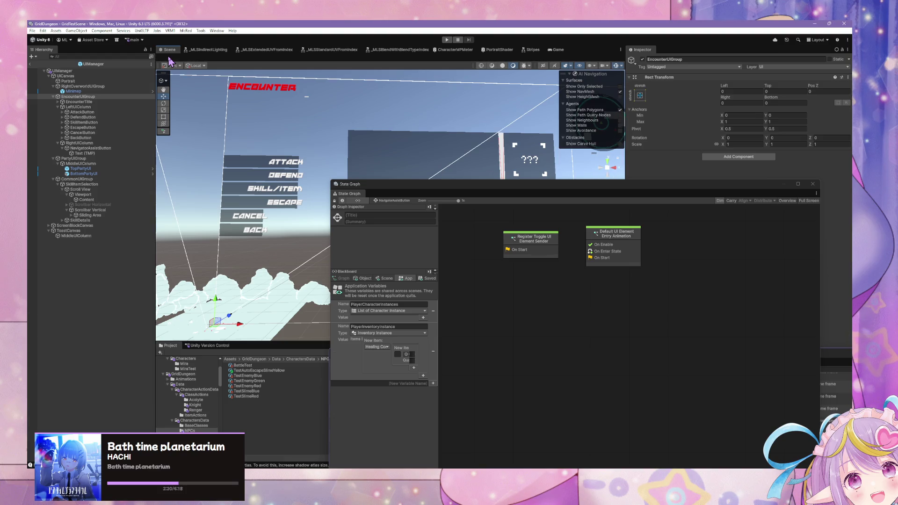
{"action": "left_click", "coordinate": [674, 86]}
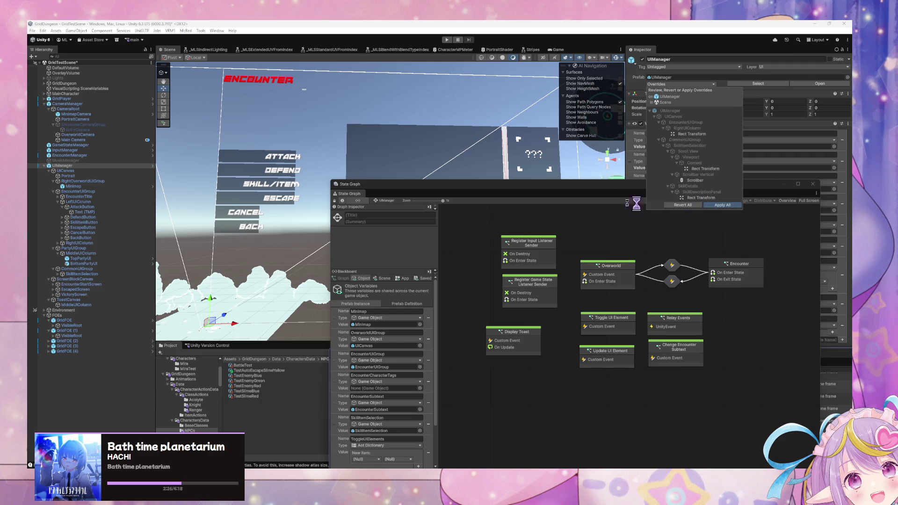
{"action": "left_click", "coordinate": [719, 206]}
{"action": "left_click", "coordinate": [69, 155]}
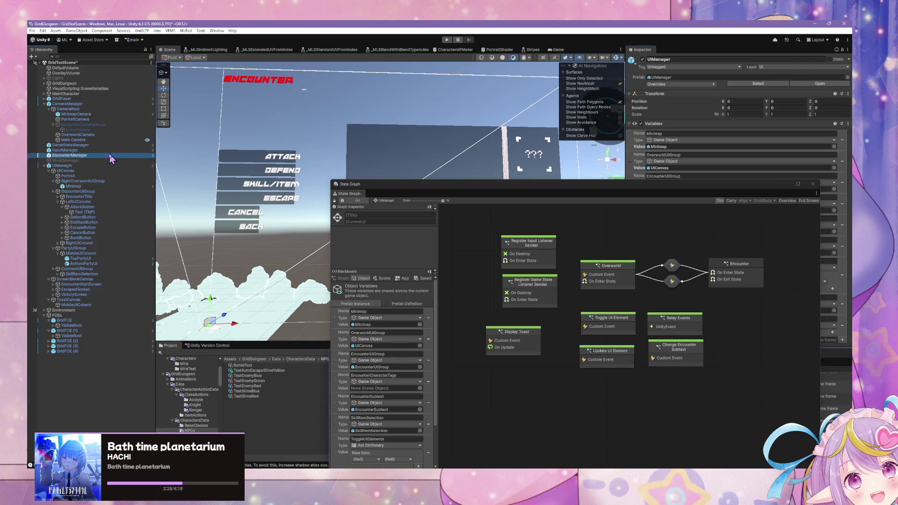
{"action": "left_click_drag", "start_coordinate": [636, 186], "coordinate": [356, 139]}
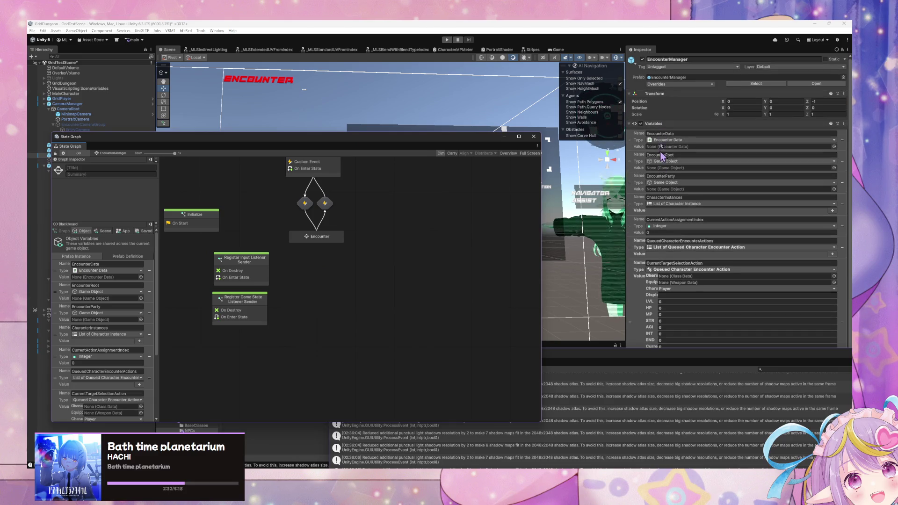
{"action": "left_click", "coordinate": [731, 128]}
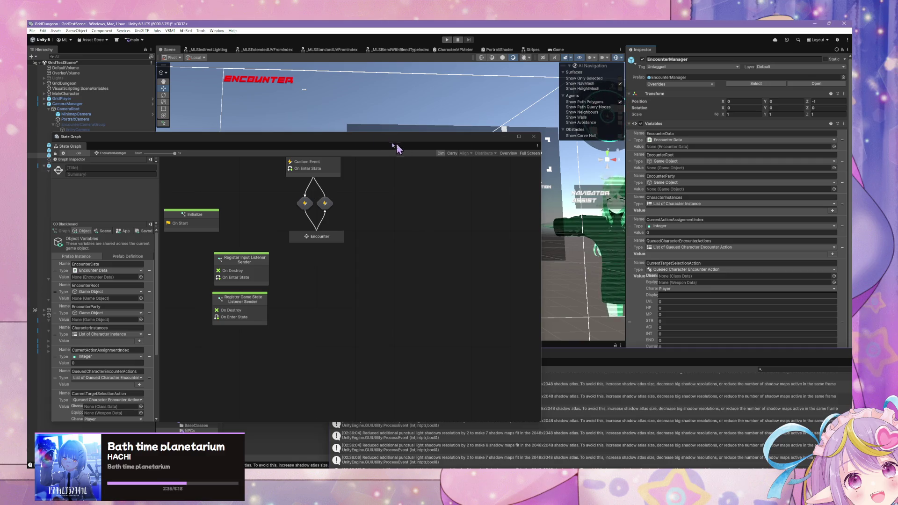
{"action": "mouse_move", "coordinate": [368, 144]}
{"action": "left_mouse_down"}
{"action": "mouse_move", "coordinate": [533, 299]}
{"action": "mouse_move", "coordinate": [476, 219]}
{"action": "mouse_move", "coordinate": [477, 176]}
{"action": "mouse_move", "coordinate": [499, 164]}
{"action": "left_mouse_up"}
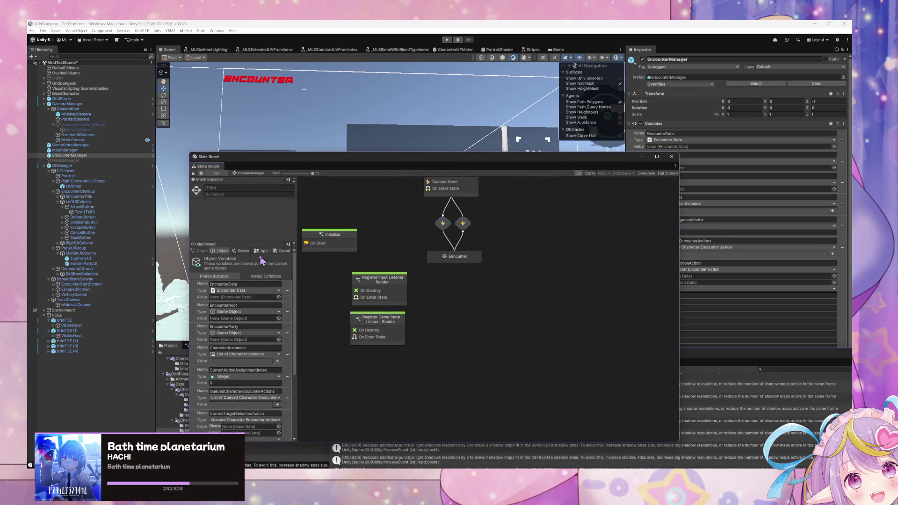
Browse EncounterManager's blackboard Scene, App and Object variables, enlarging the State Graph window
{"action": "left_click", "coordinate": [243, 252]}
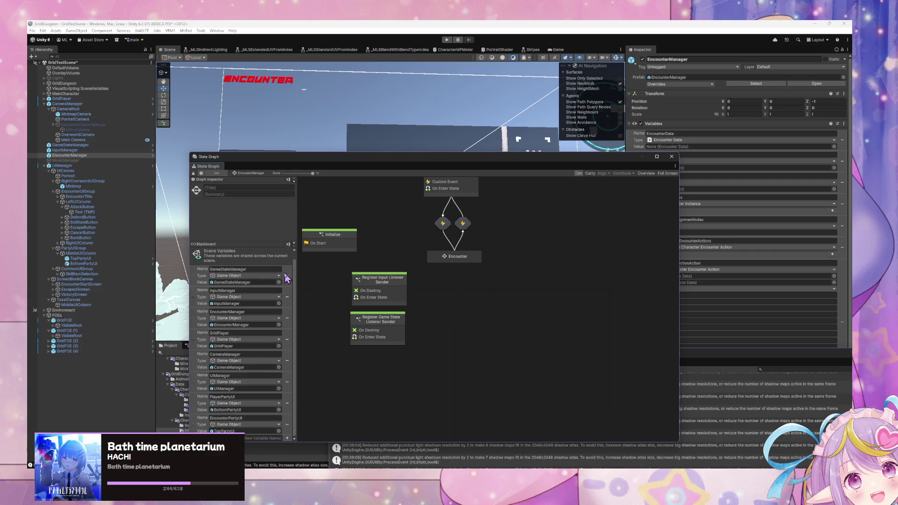
{"action": "left_click", "coordinate": [263, 251]}
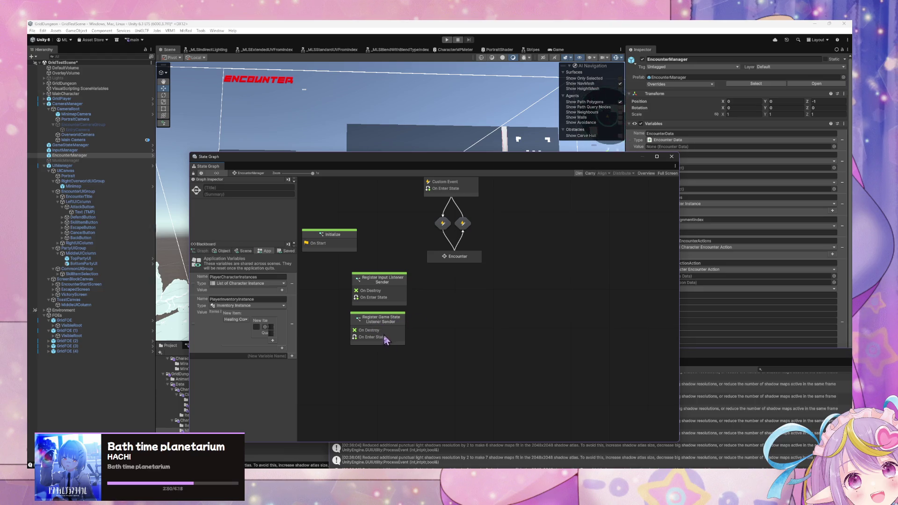
{"action": "left_click", "coordinate": [262, 356]}
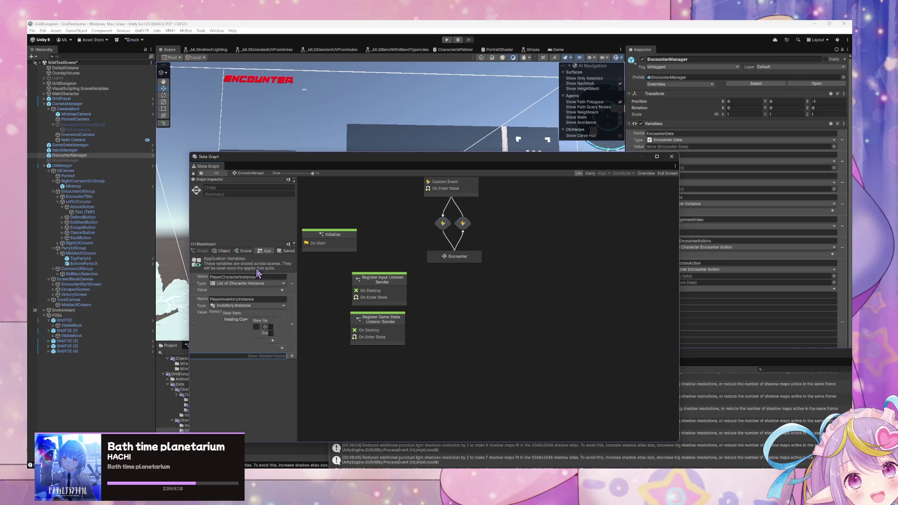
{"action": "left_click", "coordinate": [243, 251]}
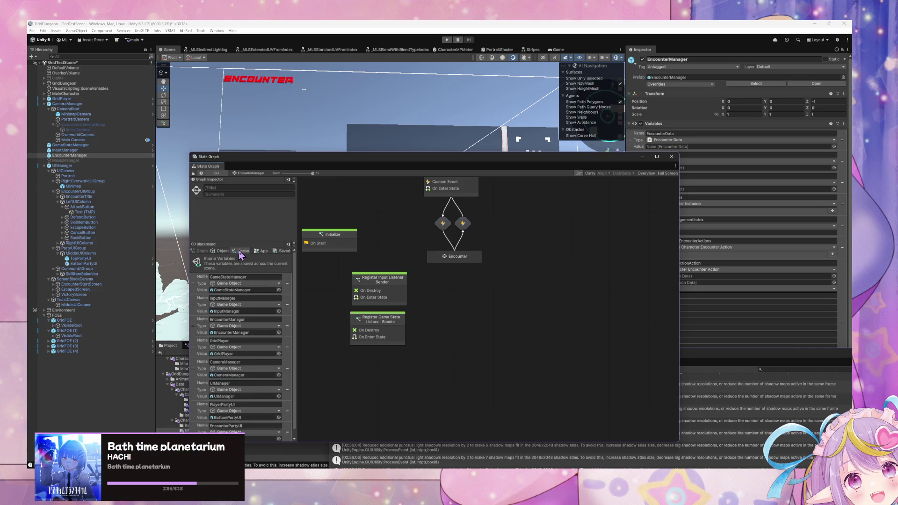
{"action": "scroll", "coordinate": [249, 371], "scroll_direction": "down", "scroll_amount": 1}
{"action": "left_click_drag", "start_coordinate": [359, 153], "coordinate": [356, 94]}
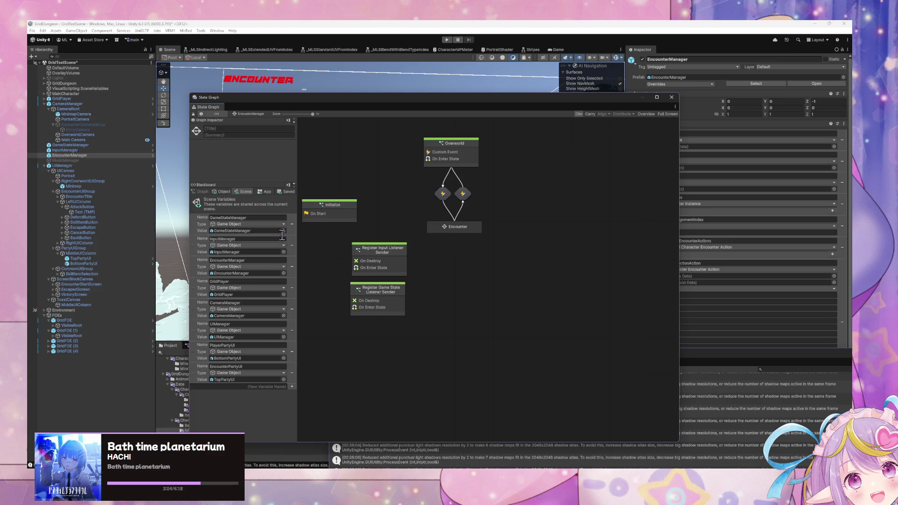
{"action": "left_click", "coordinate": [222, 193]}
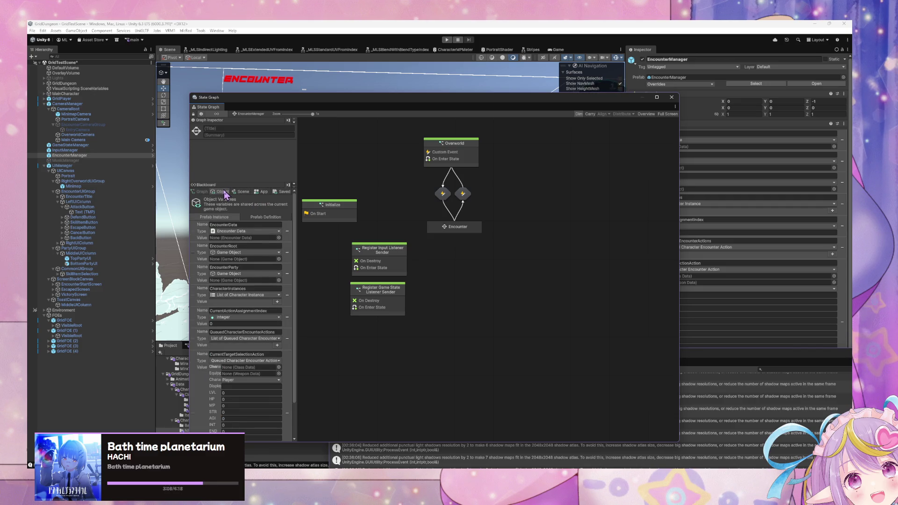
{"action": "left_click", "coordinate": [242, 191]}
Add a NavigatorAssistSkill application variable to the blackboard
{"action": "left_click", "coordinate": [264, 191]}
{"action": "left_click", "coordinate": [255, 297]}
{"action": "type", "text": "NA"}
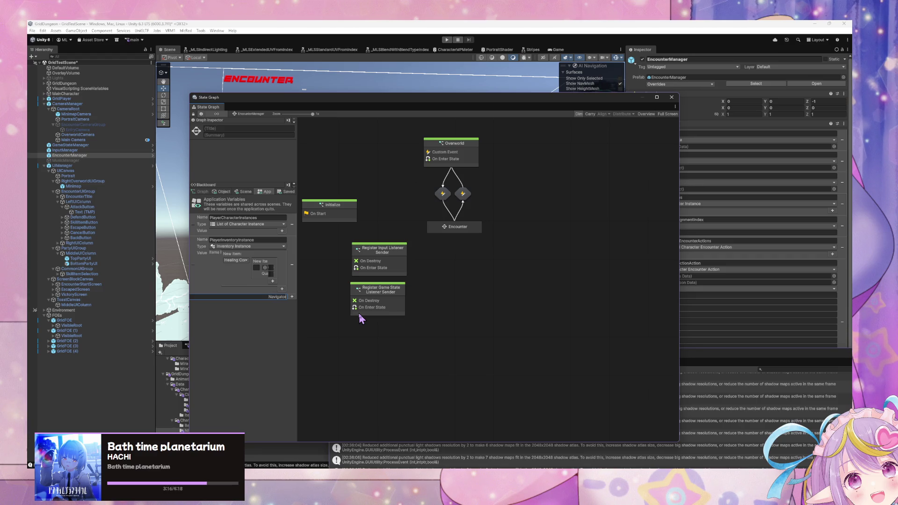
{"action": "type", "text": "ssistSkill"}
{"action": "key", "text": "Return"}
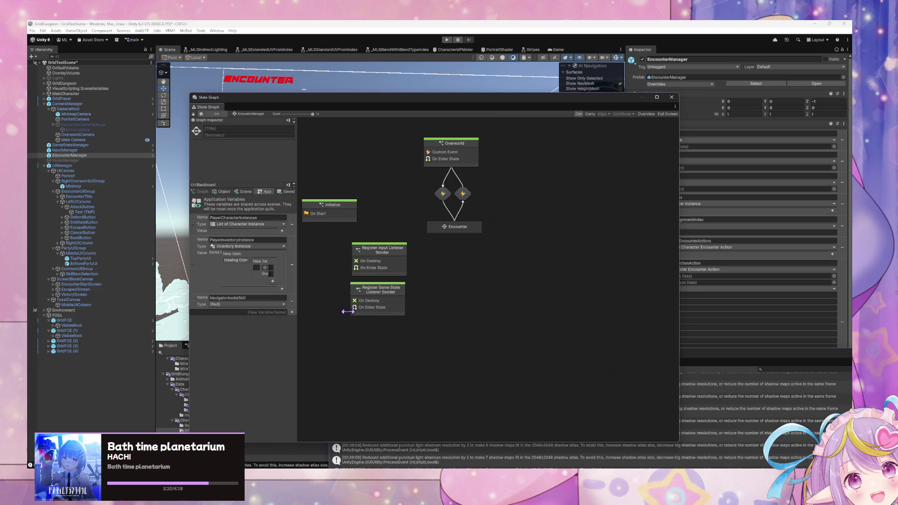
Set NavigatorAssistSkill's type to Grid Dungeon > Core > Character Action Data, leaving its value None
{"action": "left_click", "coordinate": [270, 304]}
{"action": "type", "text": "game"}
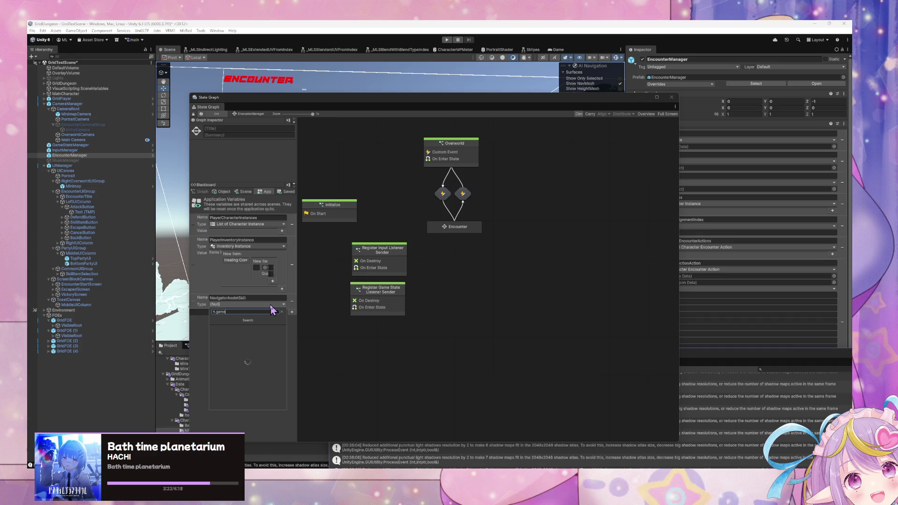
{"action": "key", "text": "BackSpace"}
{"action": "key", "text": "BackSpace"}
{"action": "key", "text": "BackSpace"}
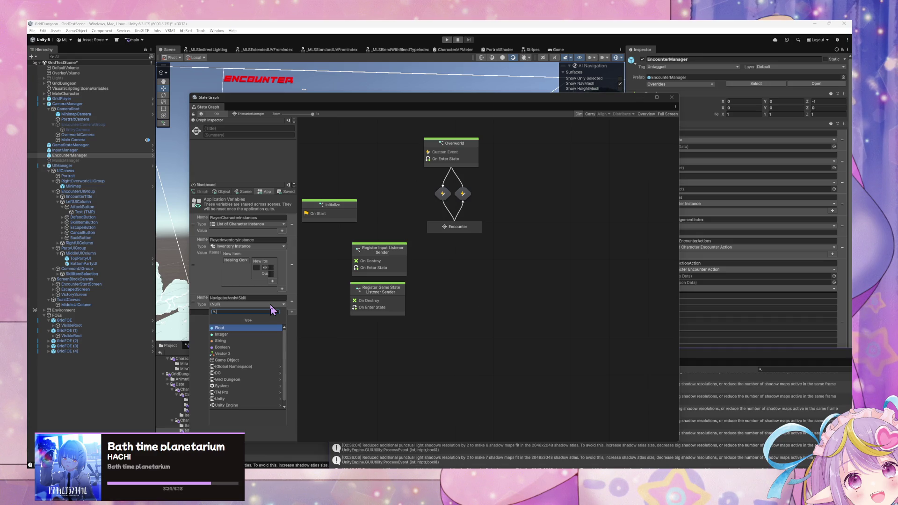
{"action": "type", "text": "character skill"}
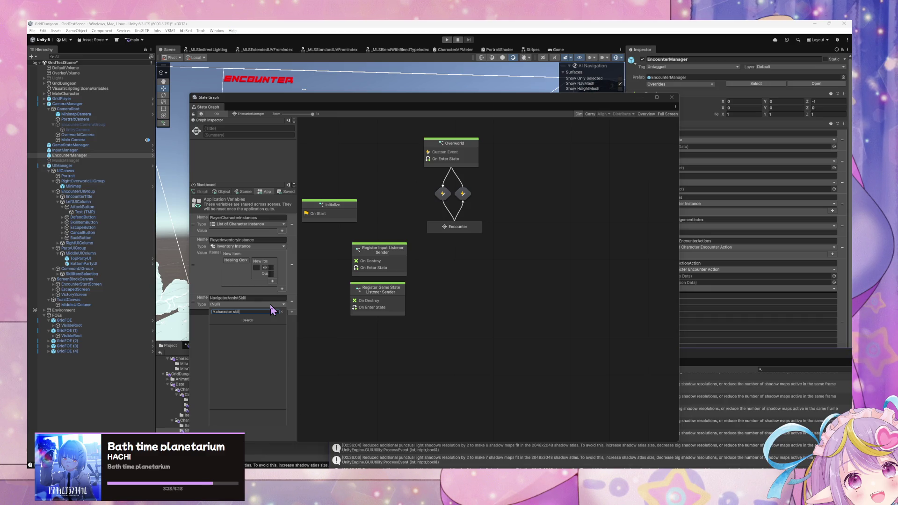
{"action": "key", "text": "ctrl+a"}
{"action": "type", "text": "sk"}
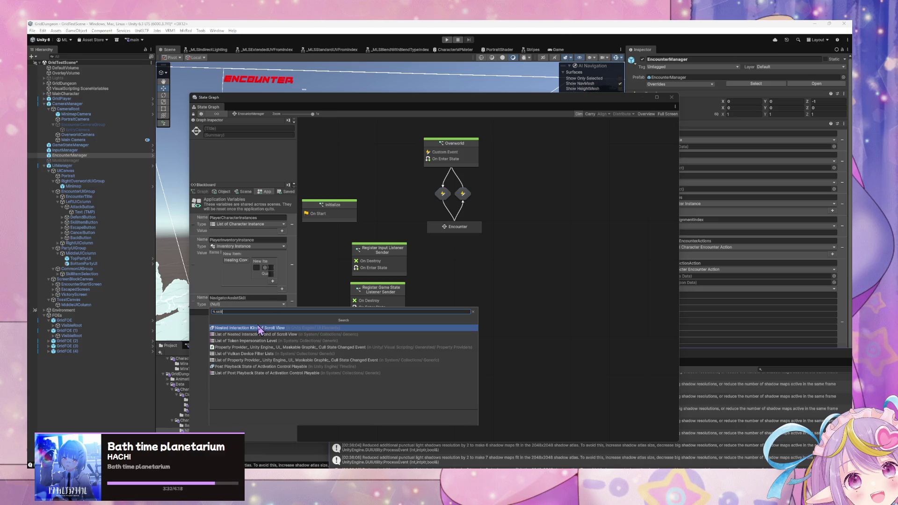
{"action": "type", "text": "sc"}
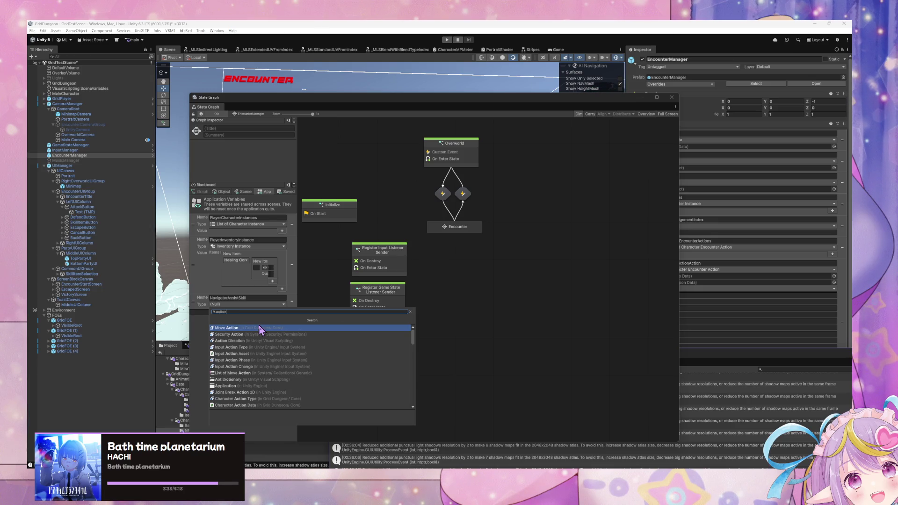
{"action": "key", "text": "BackSpace"}
{"action": "key", "text": "BackSpace"}
{"action": "key", "text": "BackSpace"}
{"action": "key", "text": "Down"}
{"action": "key", "text": "Down"}
{"action": "key", "text": "Down"}
{"action": "key", "text": "Right"}
{"action": "key", "text": "Down"}
{"action": "key", "text": "Down"}
{"action": "key", "text": "Down"}
{"action": "key", "text": "Up"}
{"action": "key", "text": "Up"}
{"action": "key", "text": "Up"}
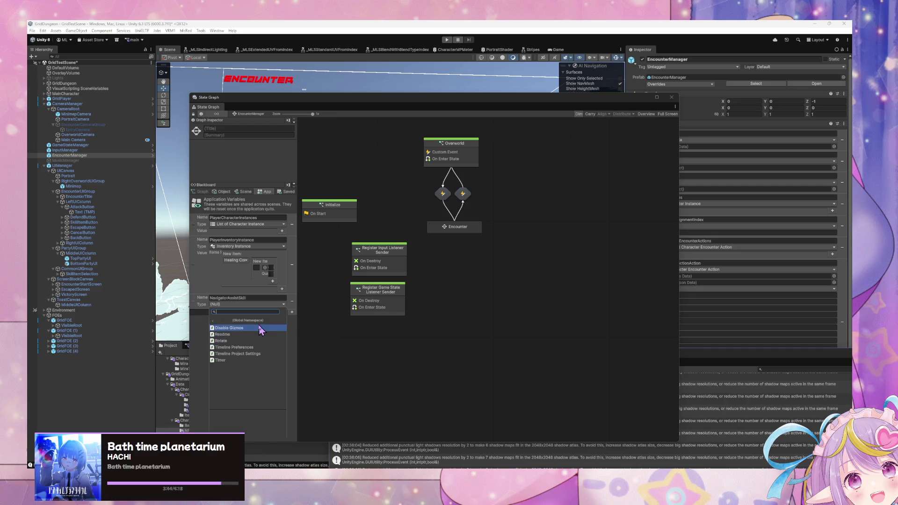
{"action": "key", "text": "Down"}
{"action": "key", "text": "Down"}
{"action": "key", "text": "Down"}
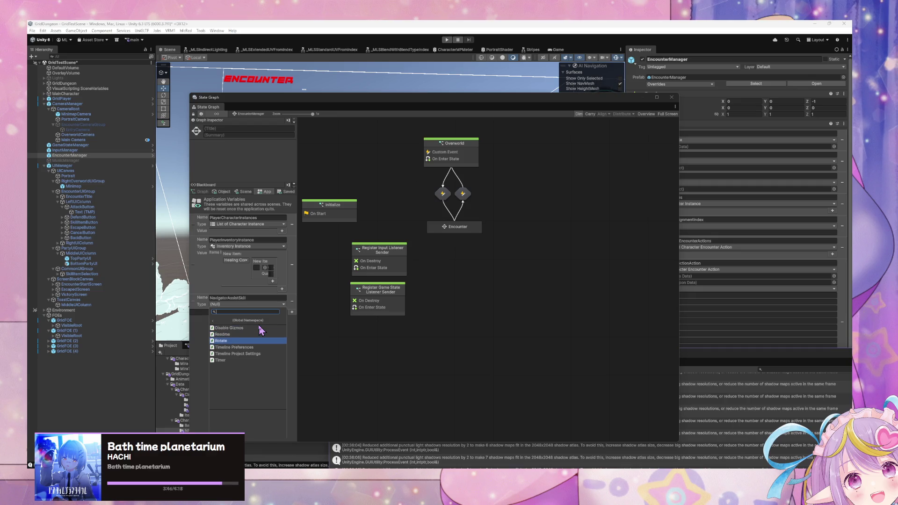
{"action": "key", "text": "Up"}
{"action": "key", "text": "Up"}
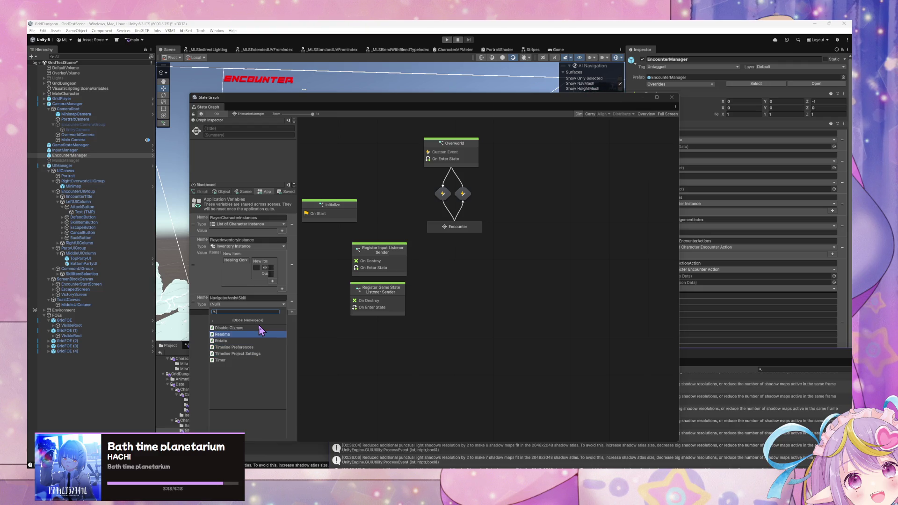
{"action": "key", "text": "Left"}
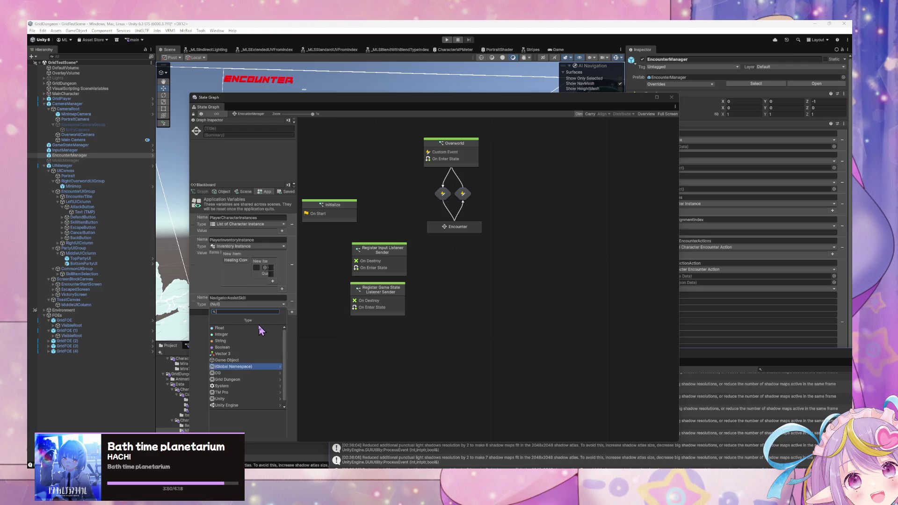
{"action": "key", "text": "Down"}
{"action": "key", "text": "Down"}
{"action": "key", "text": "Right"}
{"action": "key", "text": "Right"}
{"action": "key", "text": "Down"}
{"action": "key", "text": "Down"}
{"action": "key", "text": "Down"}
{"action": "key", "text": "Down"}
{"action": "key", "text": "Down"}
{"action": "key", "text": "Up"}
{"action": "key", "text": "Up"}
{"action": "key", "text": "Up"}
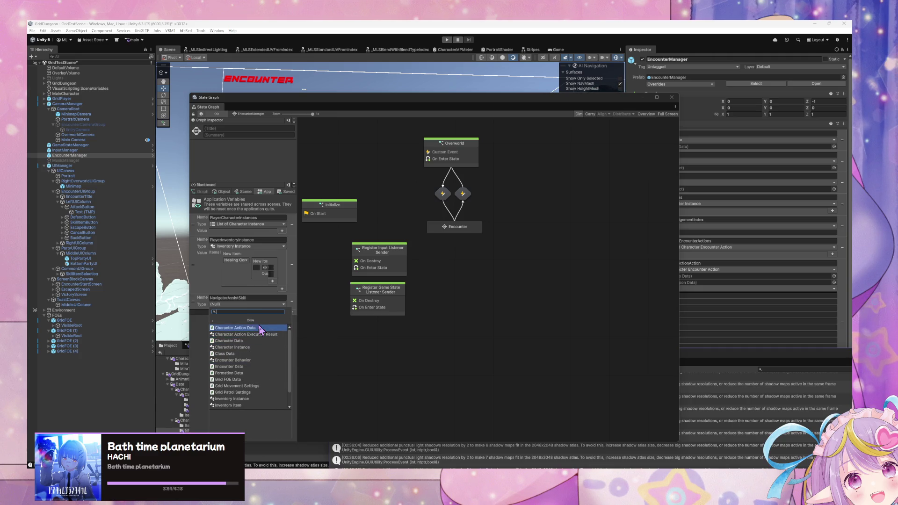
{"action": "key", "text": "Return"}
{"action": "left_click", "coordinate": [283, 311]}
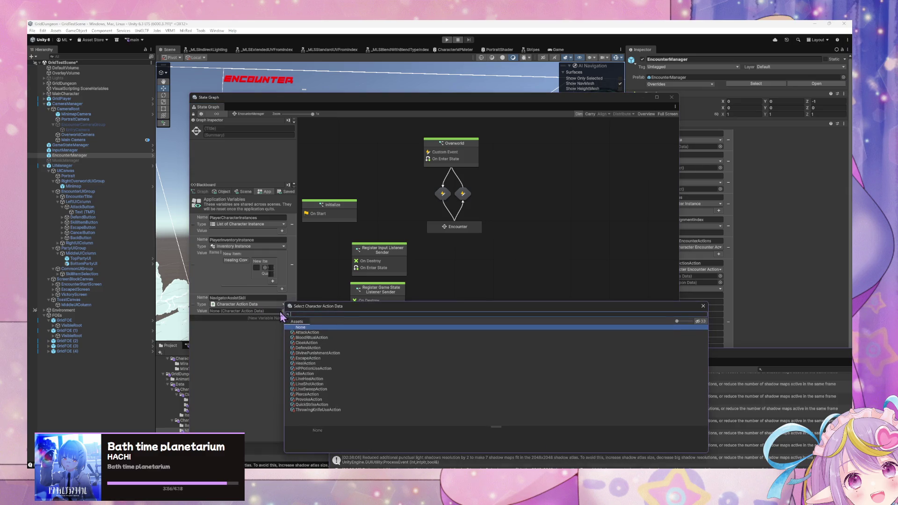
{"action": "left_click", "coordinate": [704, 308]}
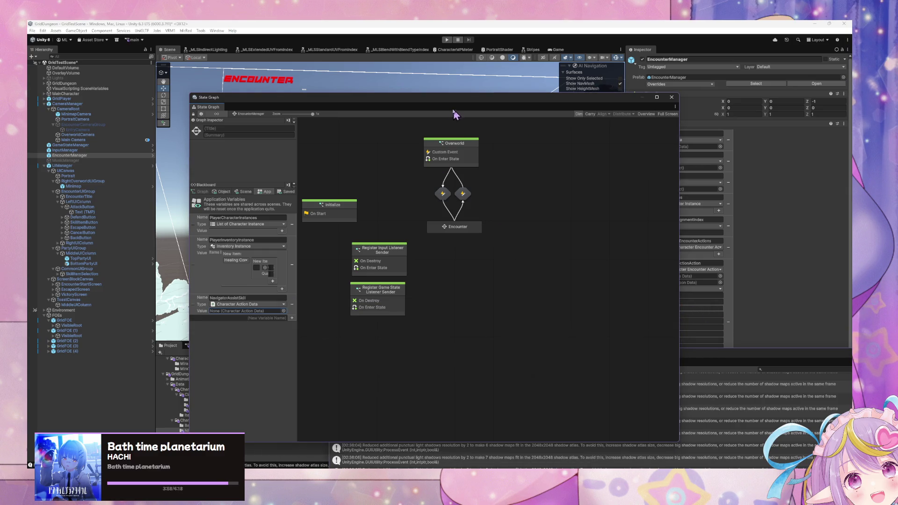
Create a NavigatorActions folder inside CharacterActionData and open it
{"action": "left_click_drag", "start_coordinate": [411, 100], "coordinate": [558, 113]}
{"action": "mouse_move", "coordinate": [675, 87]}
{"action": "left_mouse_down"}
{"action": "mouse_move", "coordinate": [792, 132]}
{"action": "mouse_move", "coordinate": [768, 112]}
{"action": "left_mouse_up"}
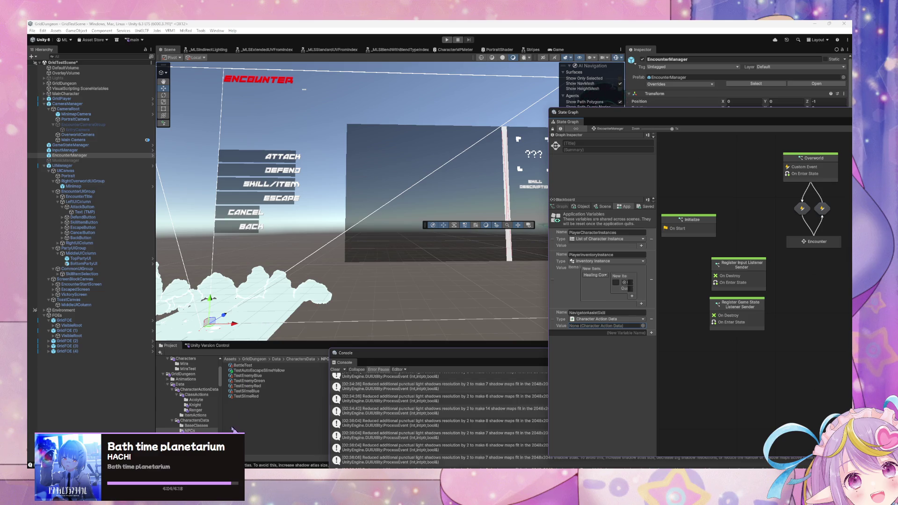
{"action": "left_click", "coordinate": [212, 390]}
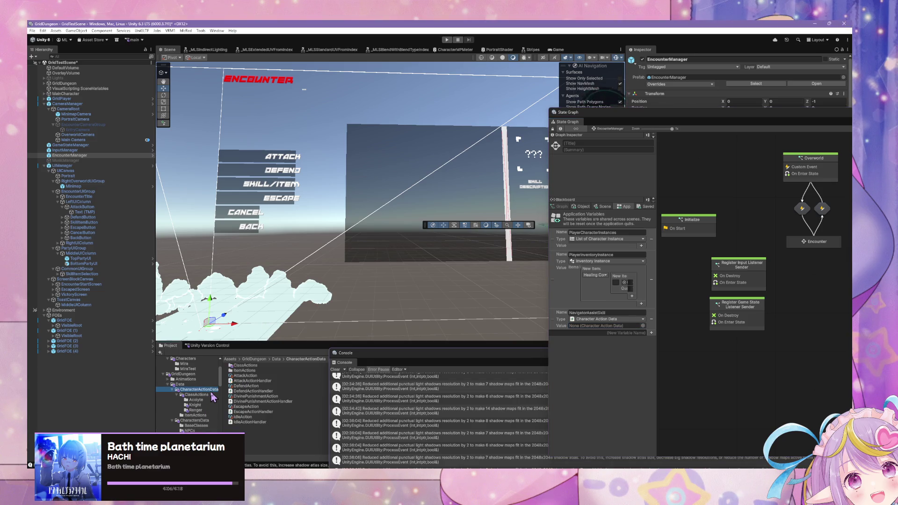
{"action": "right_click", "coordinate": [257, 447]}
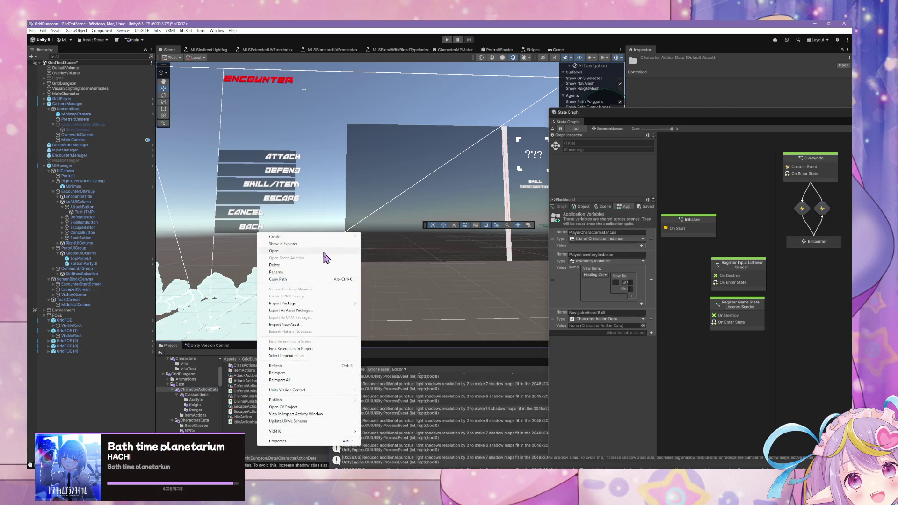
{"action": "mouse_move", "coordinate": [348, 237]}
{"action": "mouse_move", "coordinate": [414, 277]}
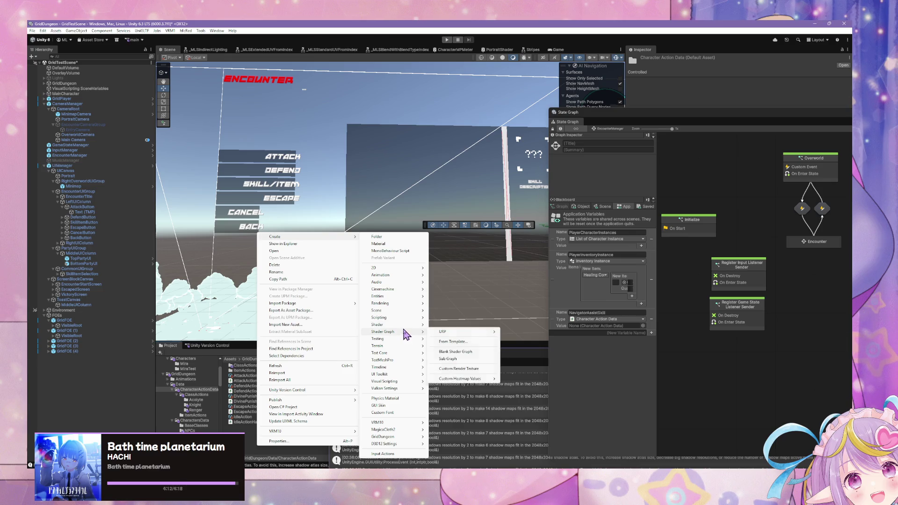
{"action": "left_click", "coordinate": [415, 238]}
{"action": "type", "text": "NavigatorActions"}
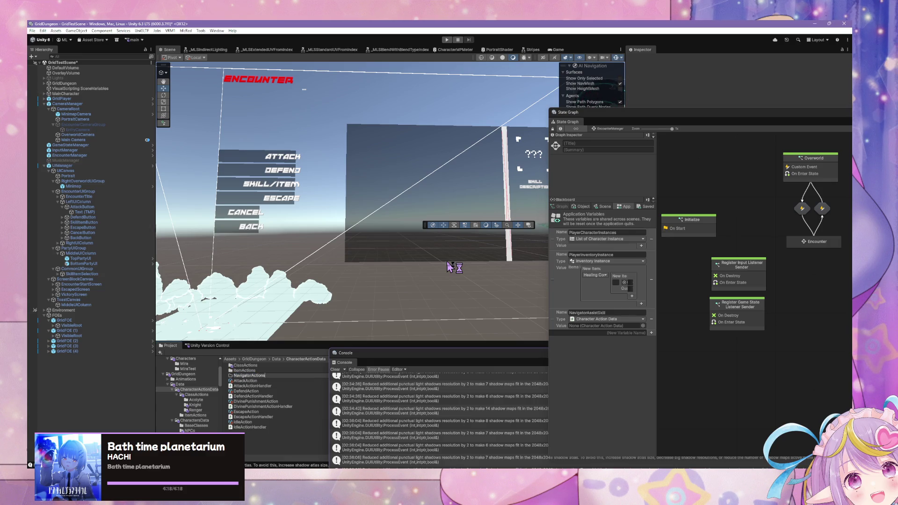
{"action": "key", "text": "Return"}
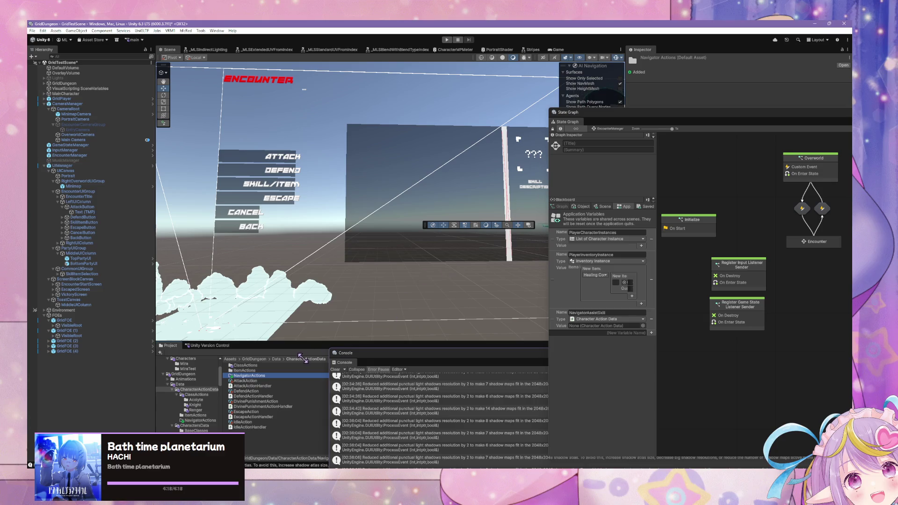
{"action": "double_click", "coordinate": [269, 376]}
{"action": "right_click", "coordinate": [249, 367]}
Create a Character Action Data asset in NavigatorActions named NavigatorAlphaAction
{"action": "mouse_move", "coordinate": [344, 157]}
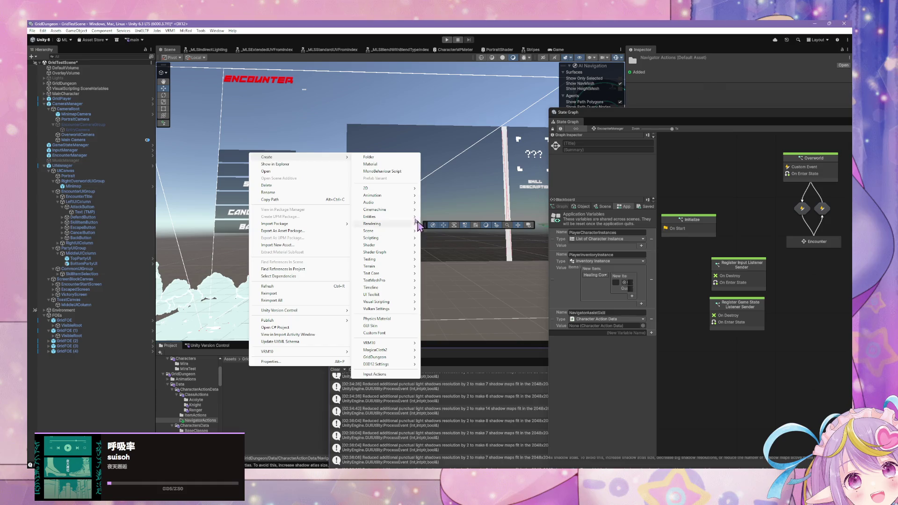
{"action": "mouse_move", "coordinate": [408, 361]}
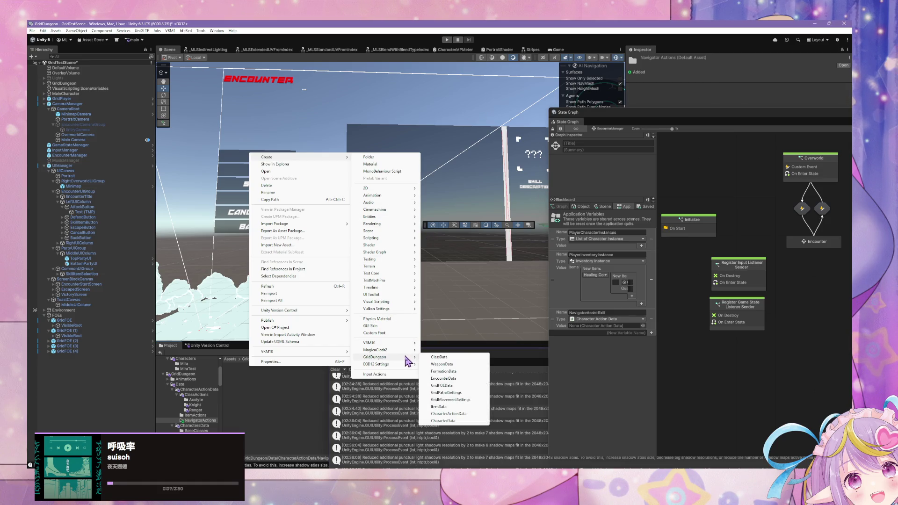
{"action": "left_click", "coordinate": [468, 414]}
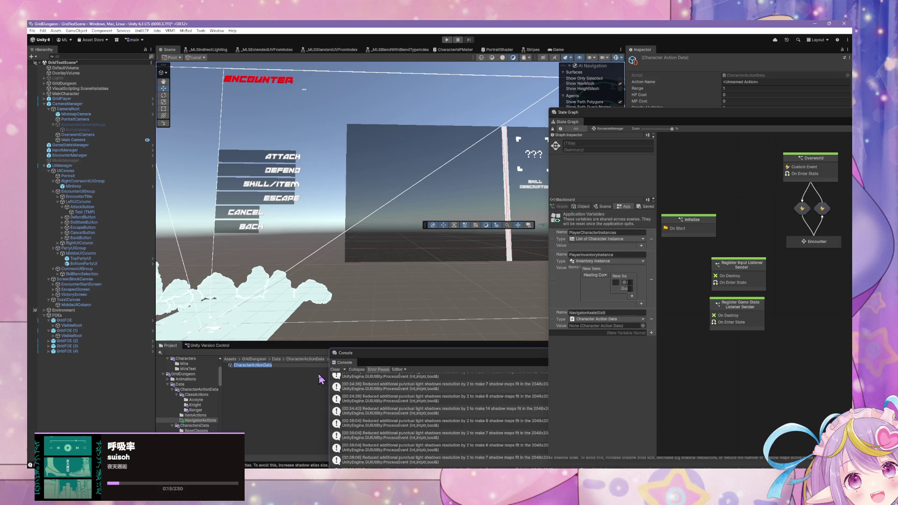
{"action": "type", "text": "NavigatorAlphaAction"}
{"action": "key", "text": "Return"}
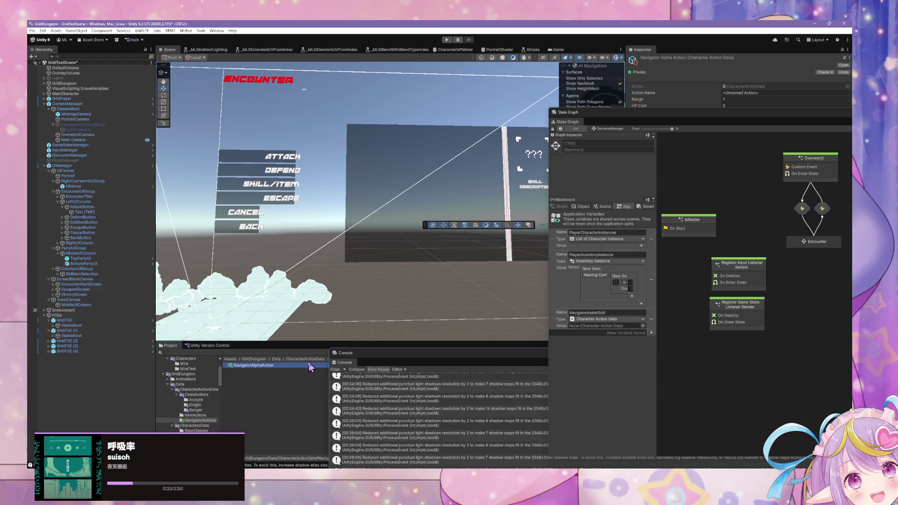
Try the name NavigatorAlphaActionData, compare with the Knight folder, then revert to NavigatorAlphaAction
{"action": "left_click", "coordinate": [289, 364]}
{"action": "type", "text": "Data"}
{"action": "key", "text": "Return"}
{"action": "left_click", "coordinate": [197, 405]}
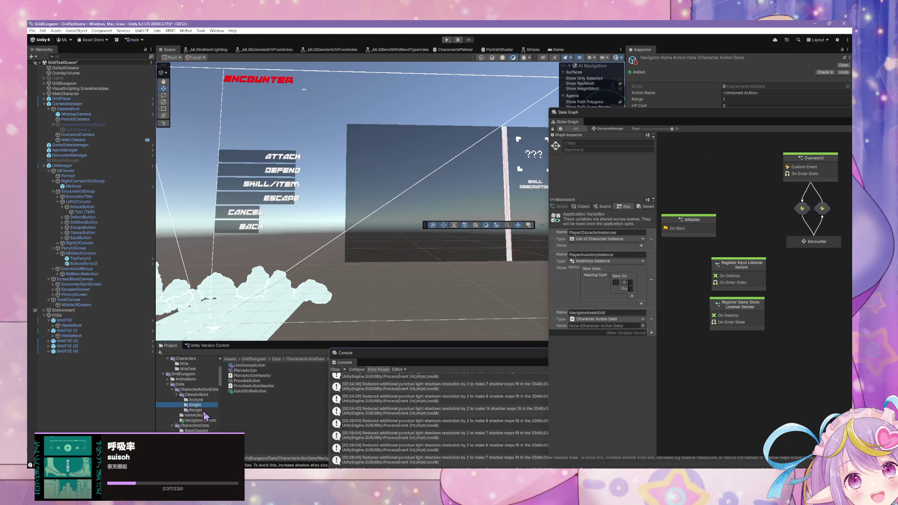
{"action": "left_click", "coordinate": [203, 420]}
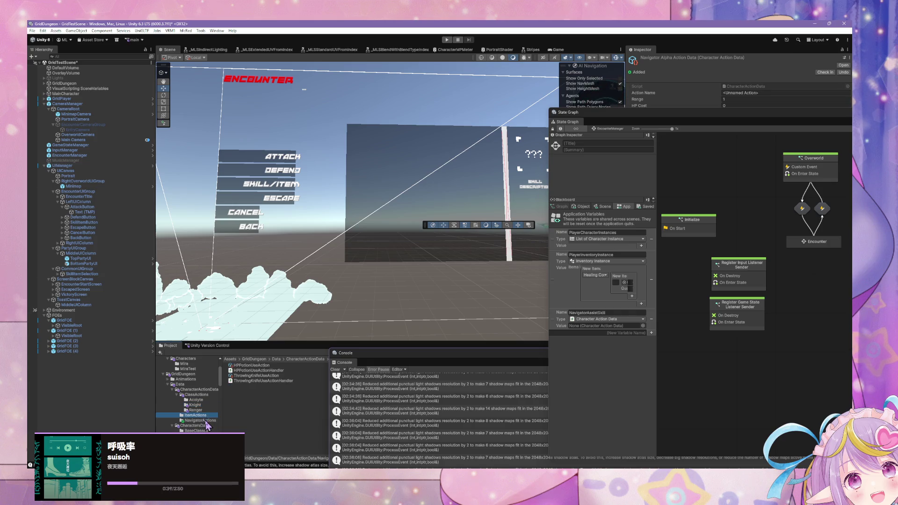
{"action": "left_click", "coordinate": [262, 365]}
{"action": "left_click", "coordinate": [272, 365]}
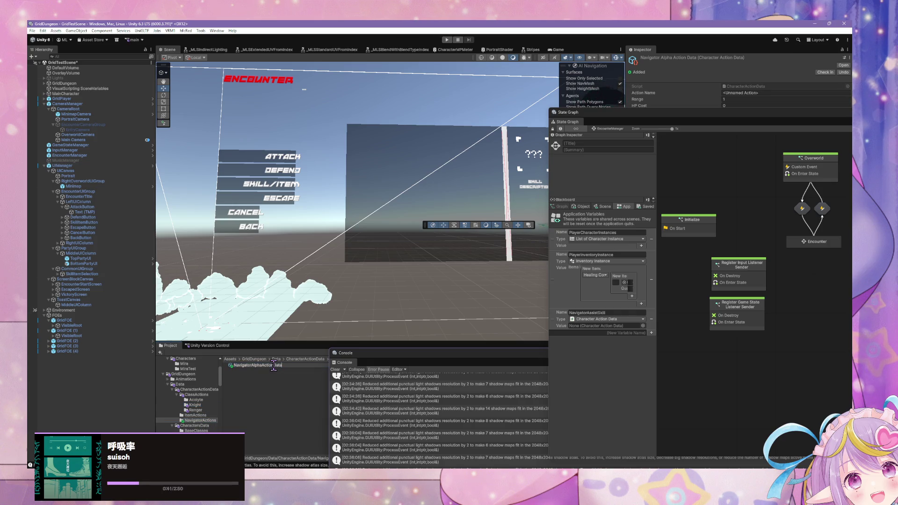
{"action": "key", "text": "Return"}
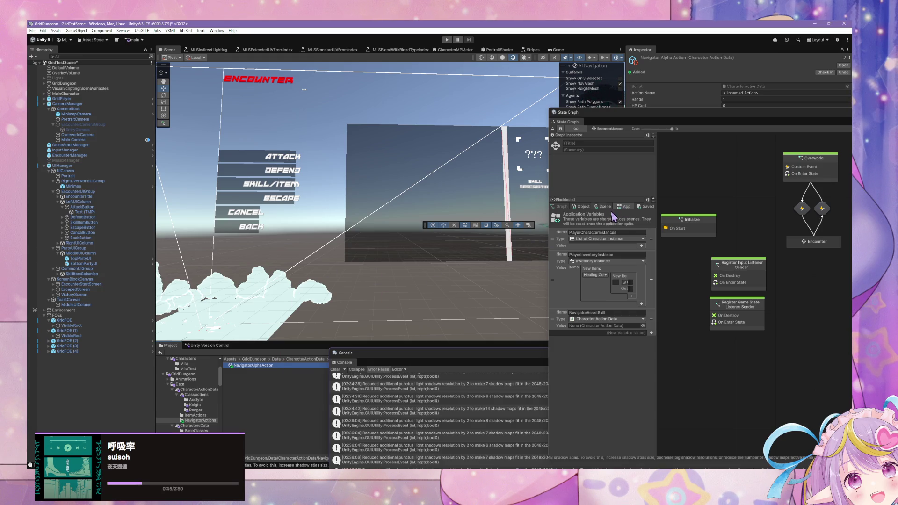
Move the State Graph window aside and set the action type to Navigator Assist
{"action": "mouse_move", "coordinate": [650, 116]}
{"action": "left_mouse_down"}
{"action": "mouse_move", "coordinate": [487, 219]}
{"action": "mouse_move", "coordinate": [389, 183]}
{"action": "mouse_move", "coordinate": [496, 159]}
{"action": "mouse_move", "coordinate": [245, 219]}
{"action": "mouse_move", "coordinate": [452, 180]}
{"action": "mouse_move", "coordinate": [379, 112]}
{"action": "mouse_move", "coordinate": [279, 178]}
{"action": "mouse_move", "coordinate": [468, 217]}
{"action": "left_mouse_up"}
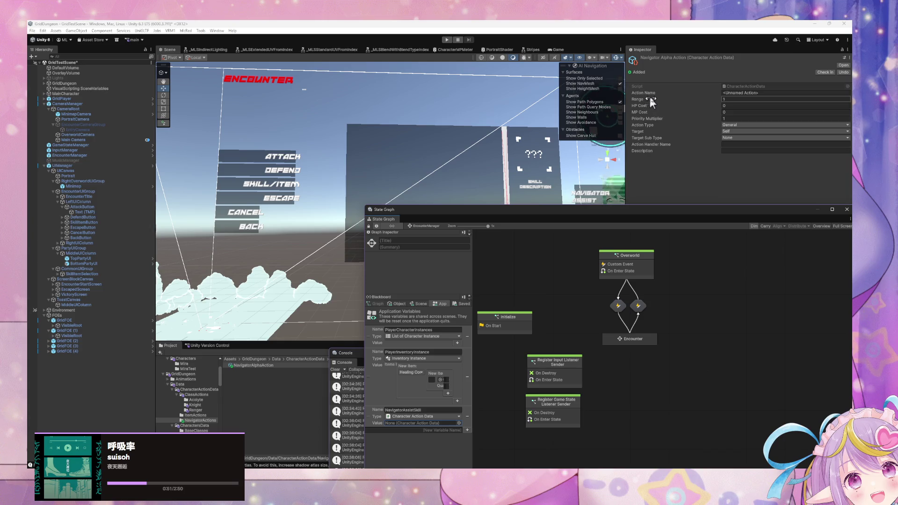
{"action": "left_click", "coordinate": [744, 126]}
{"action": "left_click", "coordinate": [752, 198]}
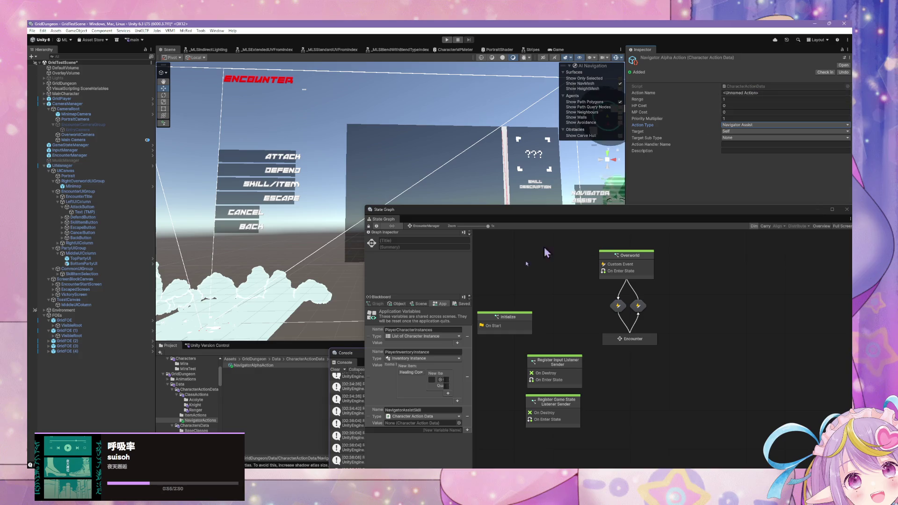
Rename the NavigatorActions folder to include 'Assist'
{"action": "left_click", "coordinate": [208, 419]}
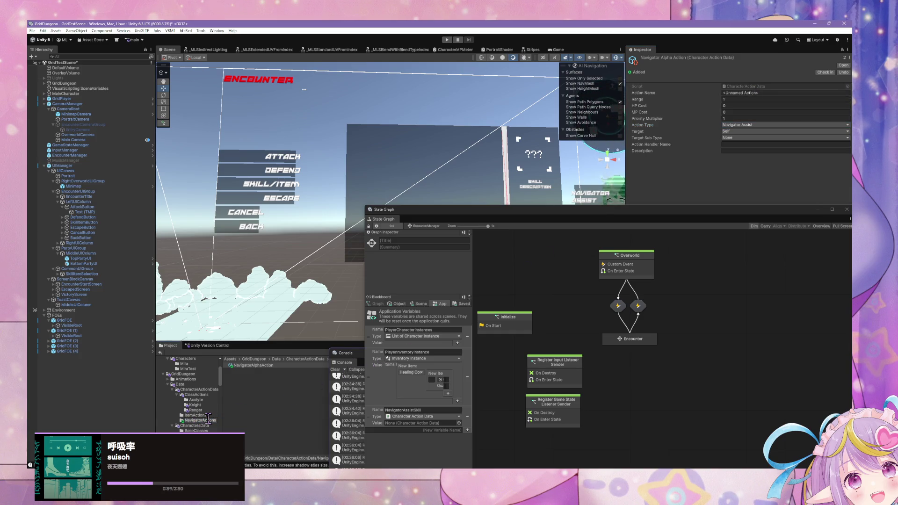
{"action": "type", "text": "AssistA"}
{"action": "key", "text": "Return"}
Enter DDR as the Action Name and set Target to Enemy
{"action": "left_click", "coordinate": [796, 94]}
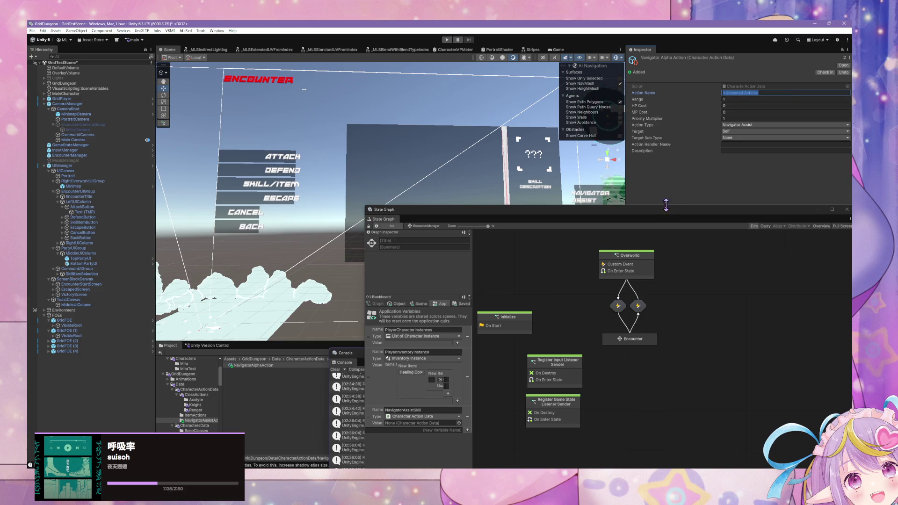
{"action": "type", "text": "DDR"}
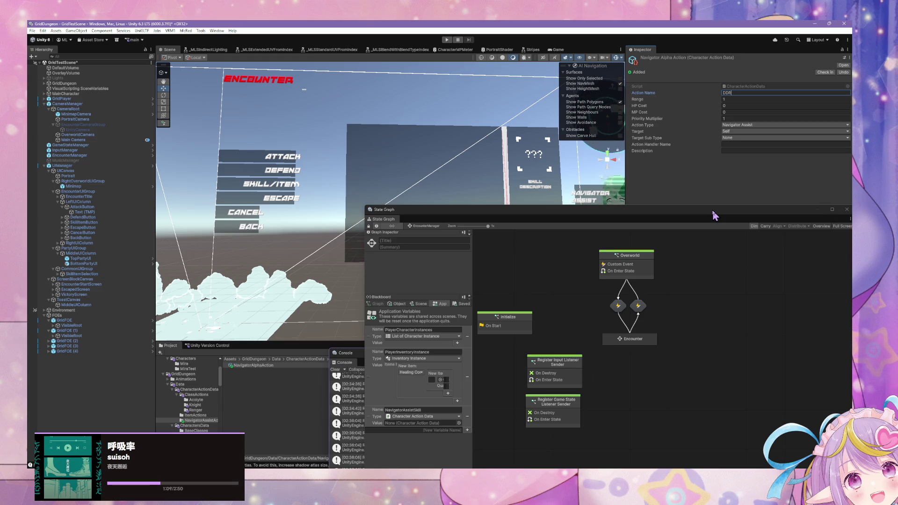
{"action": "left_click", "coordinate": [734, 131]}
{"action": "left_click", "coordinate": [738, 153]}
{"action": "left_click", "coordinate": [737, 131]}
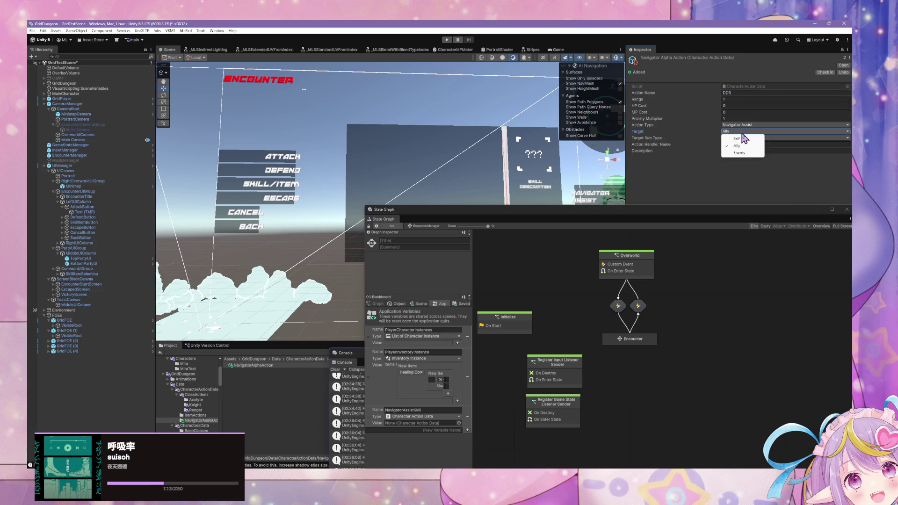
{"action": "left_click", "coordinate": [751, 130]}
Keep Navigator Assist as action type and set Target Sub Type to All Or Custom
{"action": "left_click", "coordinate": [750, 126]}
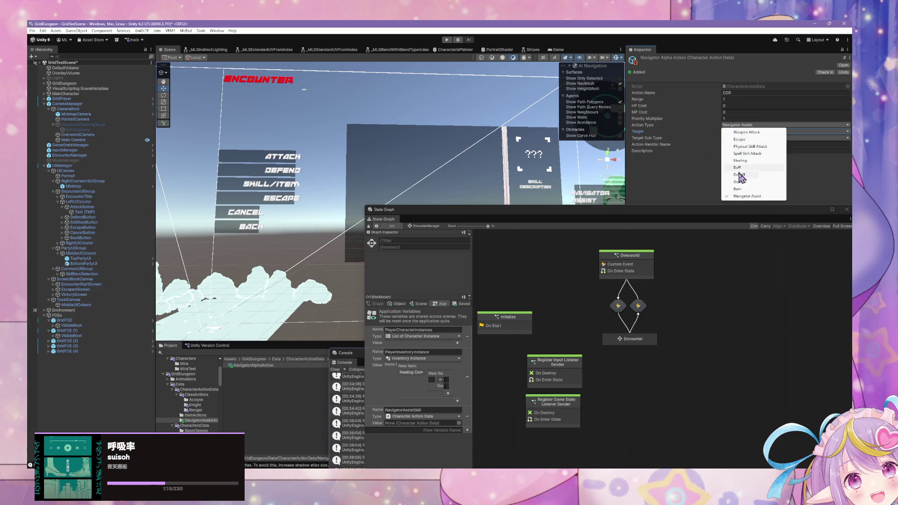
{"action": "left_click", "coordinate": [732, 132]}
{"action": "left_click", "coordinate": [739, 138]}
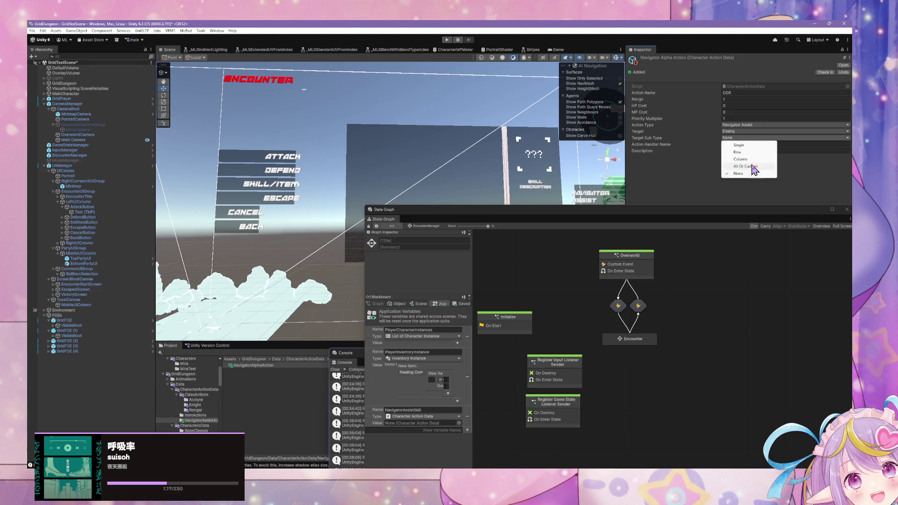
{"action": "left_click", "coordinate": [749, 166]}
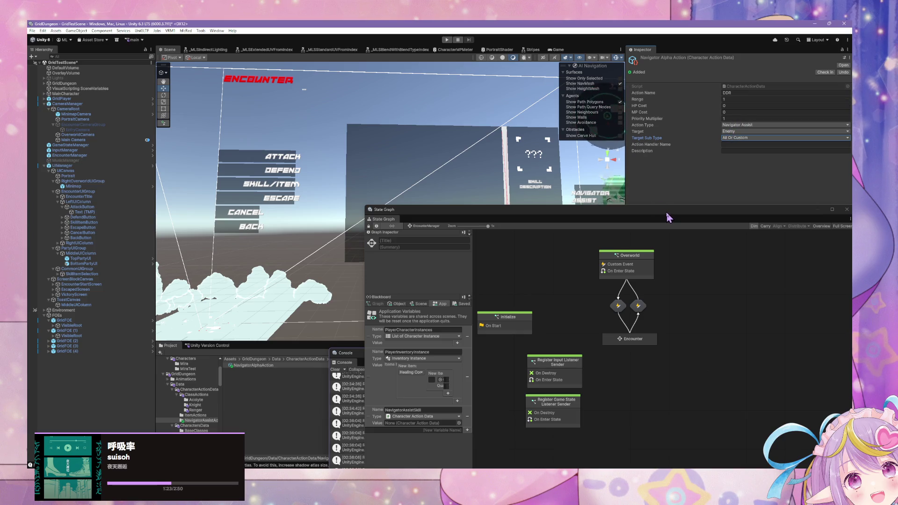
{"action": "mouse_move", "coordinate": [660, 219]}
{"action": "left_mouse_down"}
{"action": "mouse_move", "coordinate": [582, 144]}
{"action": "mouse_move", "coordinate": [626, 228]}
{"action": "mouse_move", "coordinate": [652, 230]}
{"action": "mouse_move", "coordinate": [657, 215]}
{"action": "left_mouse_up"}
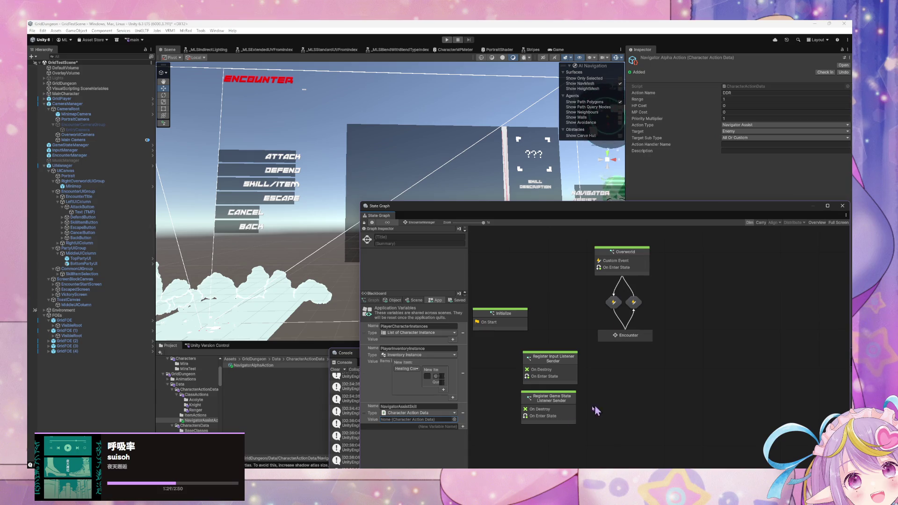
Bring up VS Code and shift its window to show the CharacterActionType enum in CharacterActionData.cs
{"action": "key", "text": "alt+Tab"}
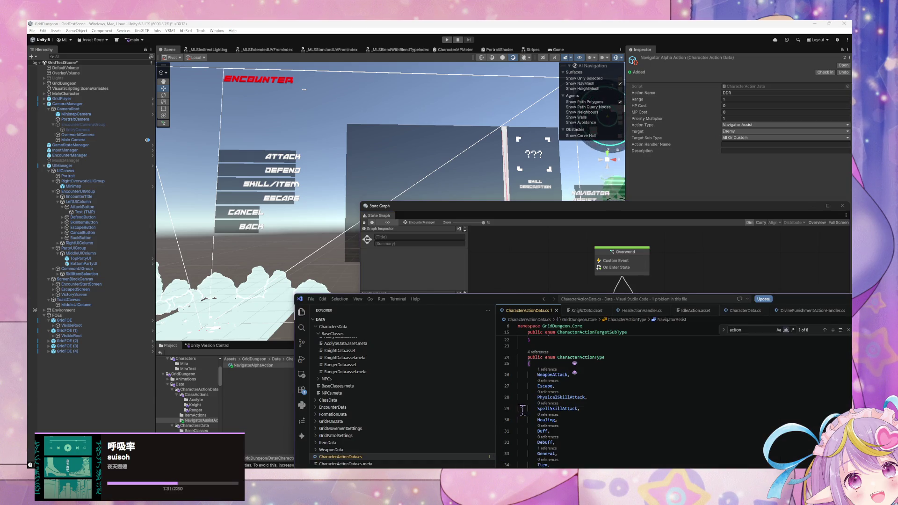
{"action": "mouse_move", "coordinate": [491, 307]}
{"action": "left_mouse_down"}
{"action": "mouse_move", "coordinate": [351, 176]}
{"action": "mouse_move", "coordinate": [379, 184]}
{"action": "mouse_move", "coordinate": [367, 192]}
{"action": "mouse_move", "coordinate": [406, 241]}
{"action": "mouse_move", "coordinate": [357, 204]}
{"action": "mouse_move", "coordinate": [391, 234]}
{"action": "mouse_move", "coordinate": [506, 283]}
{"action": "mouse_move", "coordinate": [482, 297]}
{"action": "mouse_move", "coordinate": [499, 326]}
{"action": "left_mouse_up"}
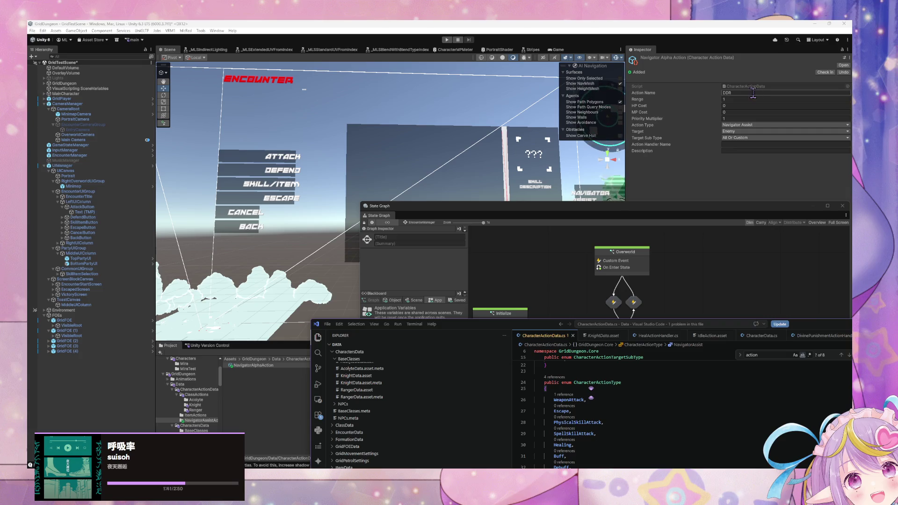
Replace the Action Name DDR with Orbital Bombardment
{"action": "left_click", "coordinate": [740, 93]}
{"action": "left_click", "coordinate": [739, 93]}
{"action": "type", "text": "Orbital Bombardment"}
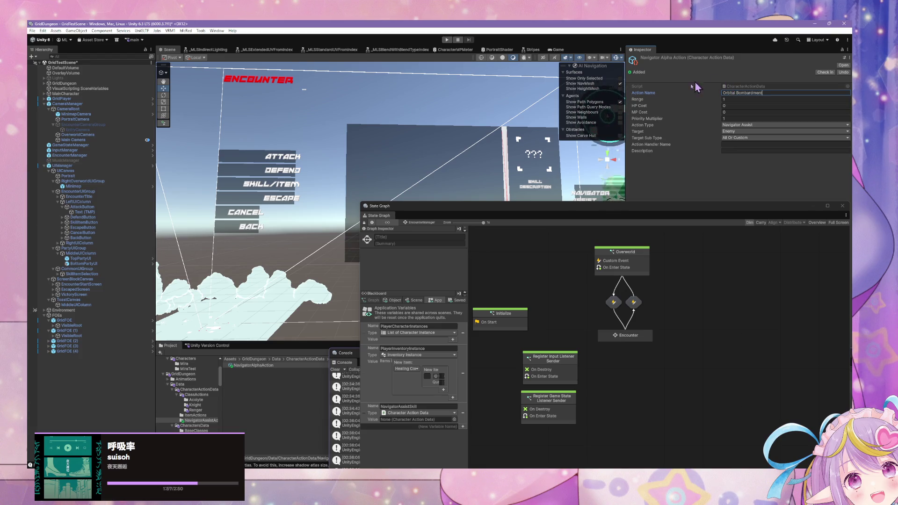
{"action": "key", "text": "Tab"}
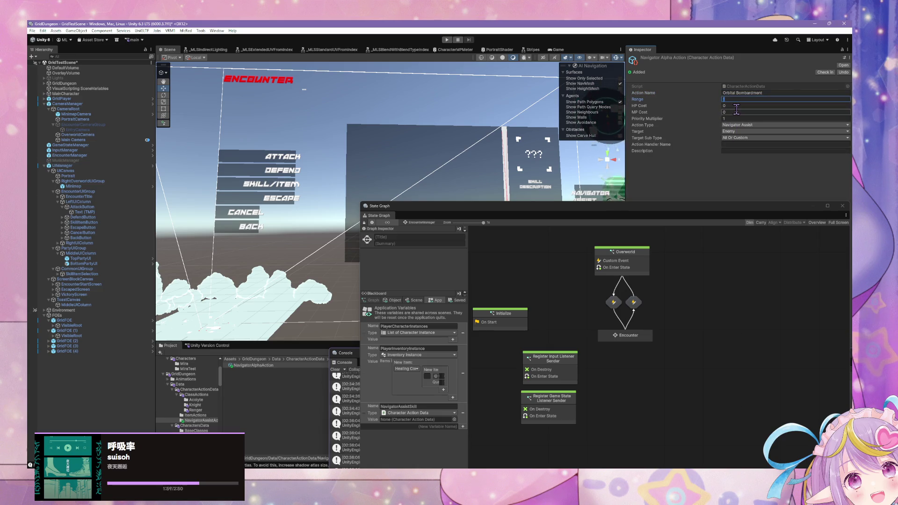
{"action": "type", "text": "00"}
Set Range to 100 and Priority Multiplier to 100
{"action": "left_click", "coordinate": [732, 118]}
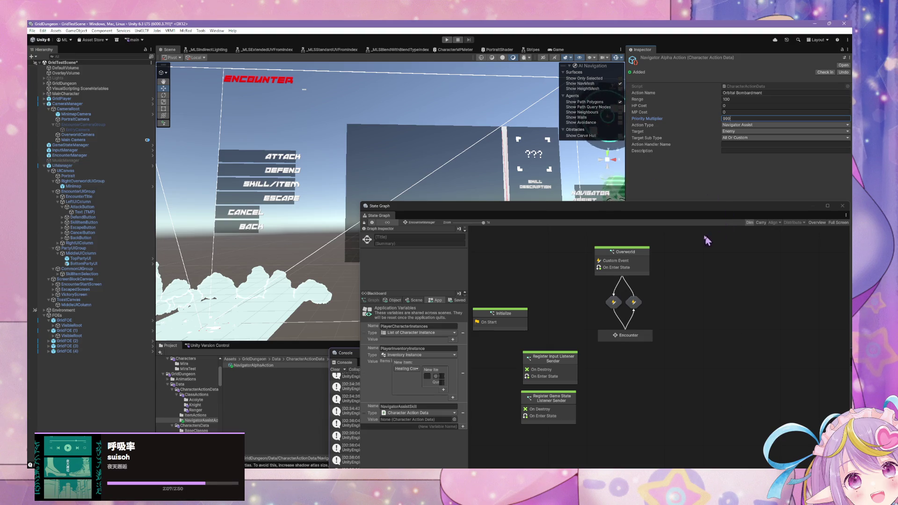
{"action": "left_click_drag", "start_coordinate": [668, 210], "coordinate": [571, 190]}
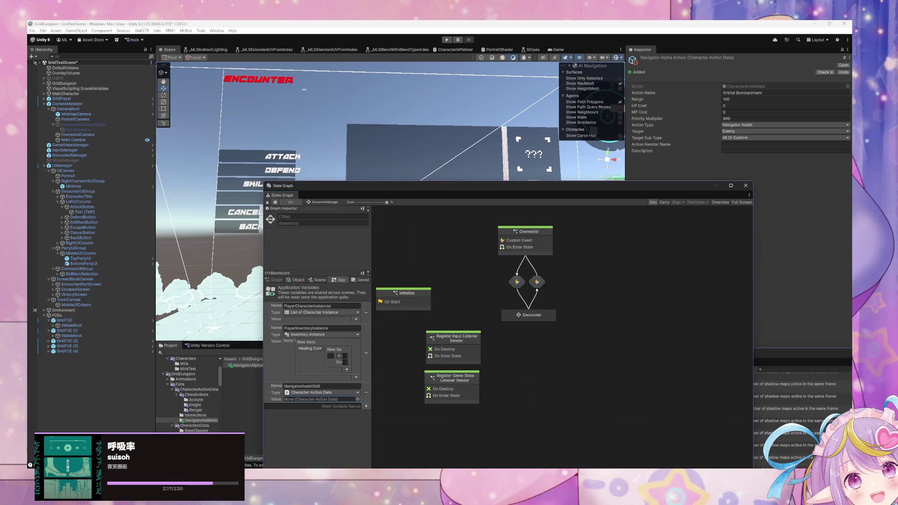
{"action": "left_click", "coordinate": [733, 118]}
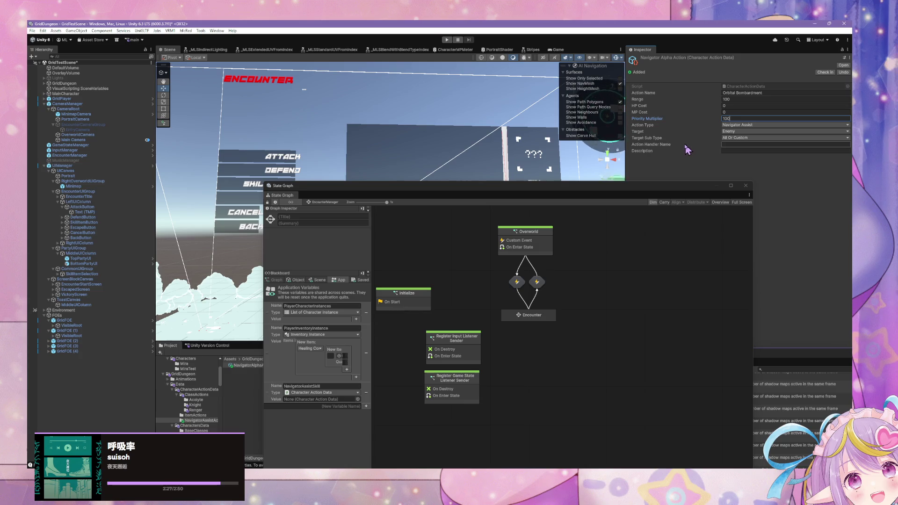
{"action": "mouse_move", "coordinate": [593, 187]}
{"action": "left_mouse_down"}
{"action": "mouse_move", "coordinate": [419, 78]}
{"action": "mouse_move", "coordinate": [505, 133]}
{"action": "mouse_move", "coordinate": [775, 211]}
{"action": "left_mouse_up"}
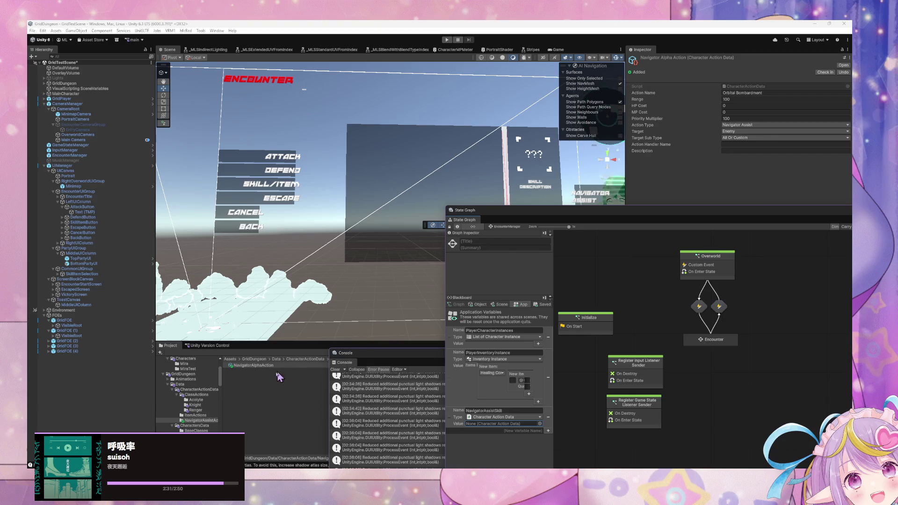
{"action": "right_click", "coordinate": [256, 373]}
Create an empty C# script named OrbitalBombardmentActionHandler in the navigator actions folder
{"action": "mouse_move", "coordinate": [294, 164]}
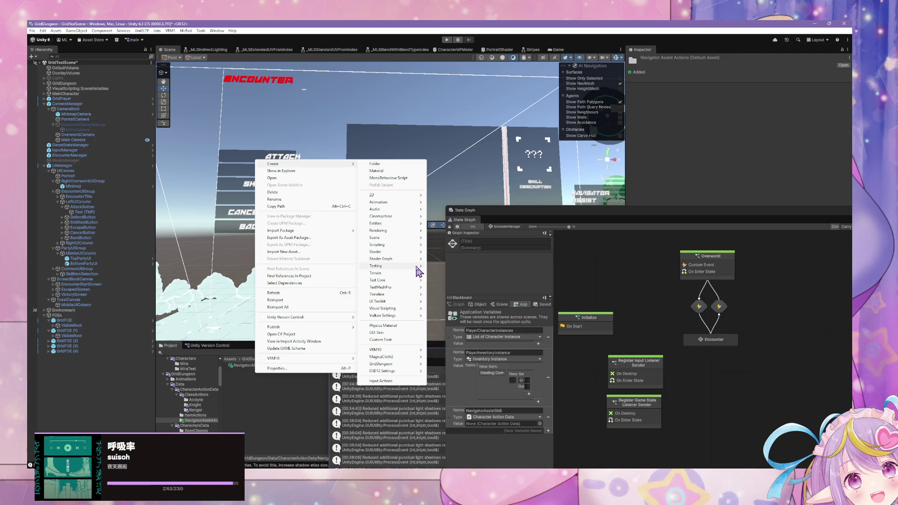
{"action": "mouse_move", "coordinate": [414, 253]}
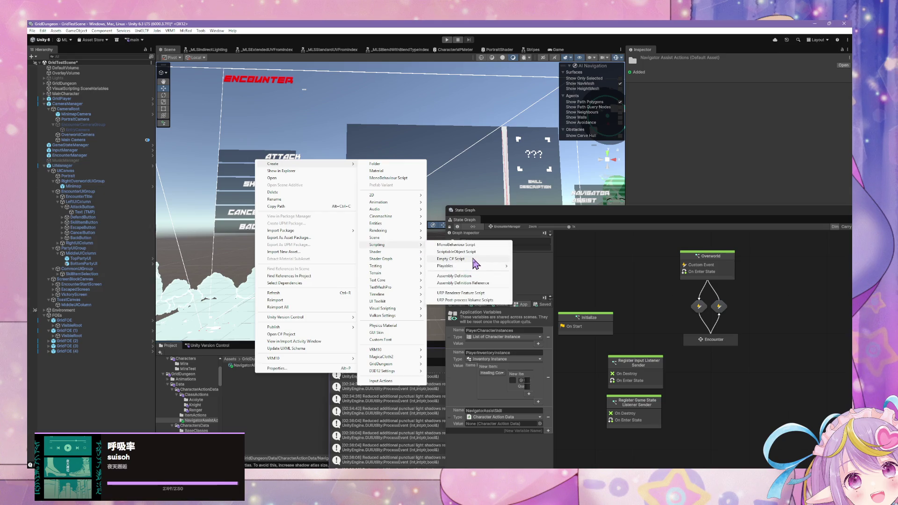
{"action": "left_click", "coordinate": [472, 259]}
{"action": "type", "text": "N"}
{"action": "key", "text": "BackSpace"}
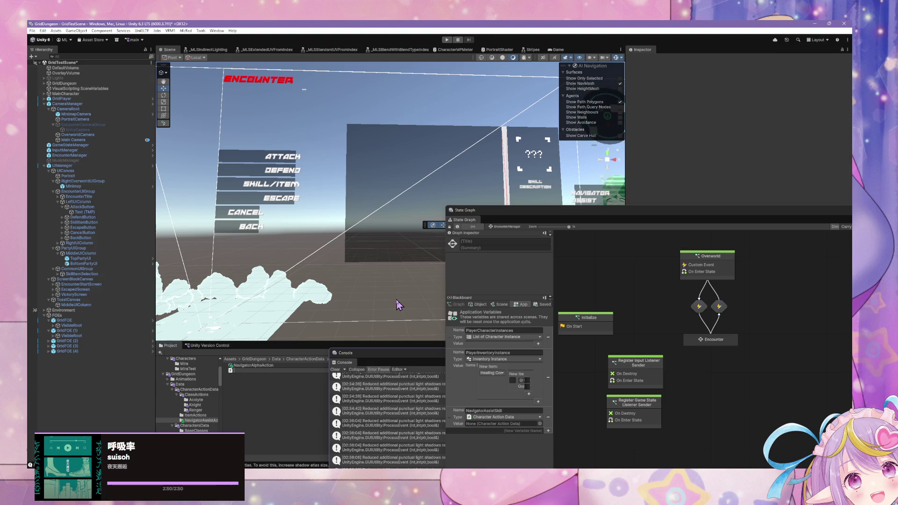
{"action": "type", "text": "Oc"}
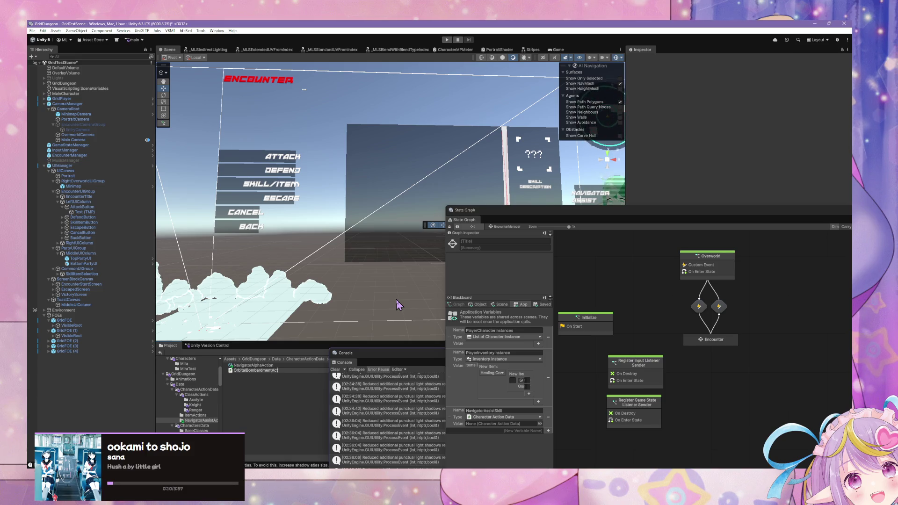
{"action": "type", "text": "er"}
{"action": "key", "text": "Return"}
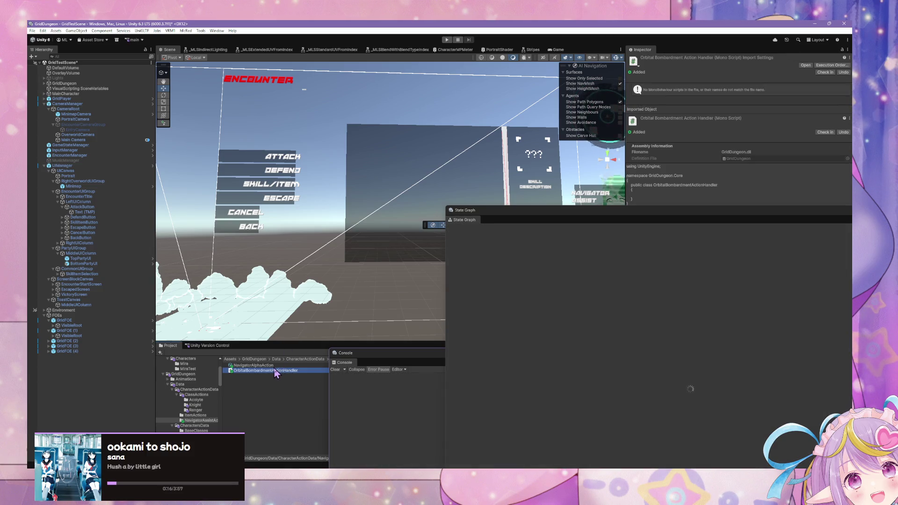
Review the NavigatorAlphaAction asset and the new script, leaving NavigatorAlphaAction selected
{"action": "left_click", "coordinate": [275, 366]}
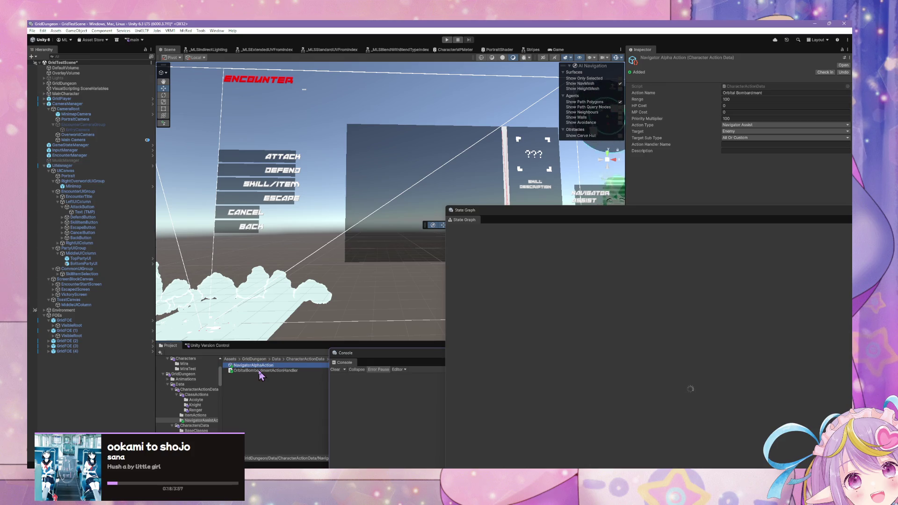
{"action": "left_click", "coordinate": [270, 371]}
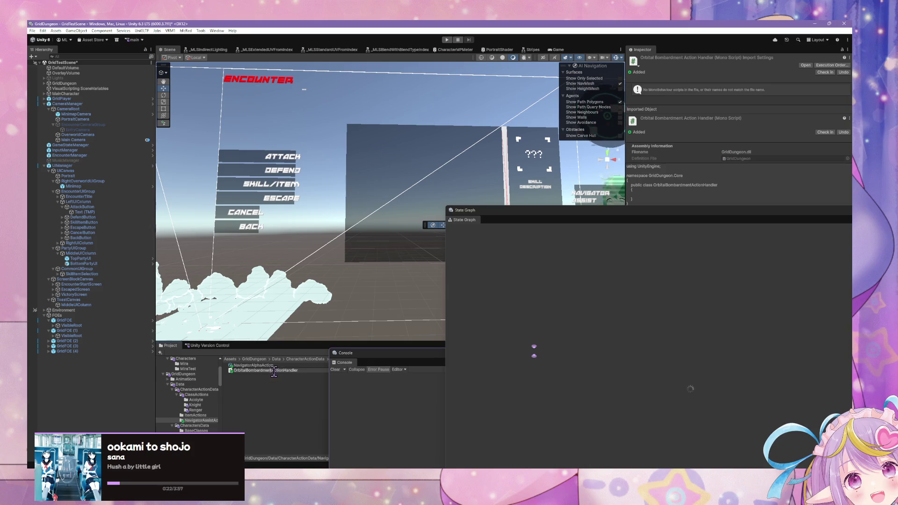
{"action": "left_click_drag", "start_coordinate": [272, 370], "coordinate": [223, 366]}
{"action": "left_click", "coordinate": [248, 366]}
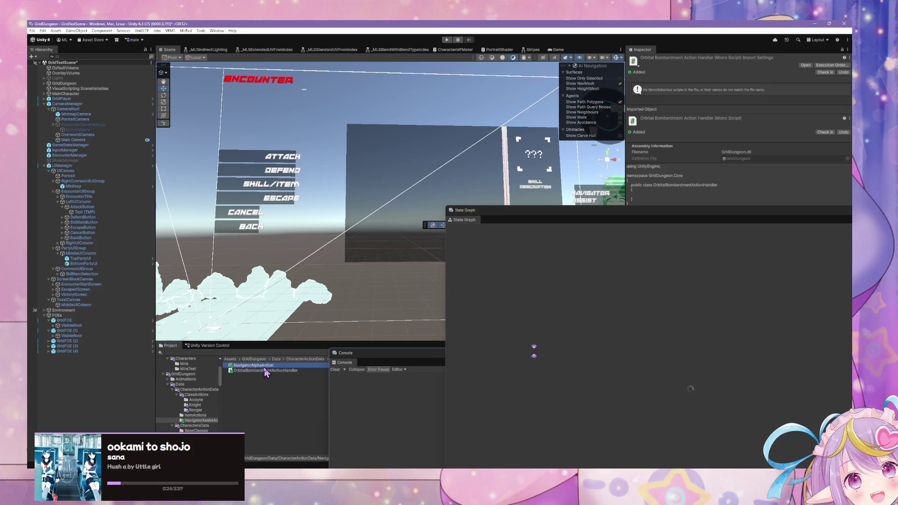
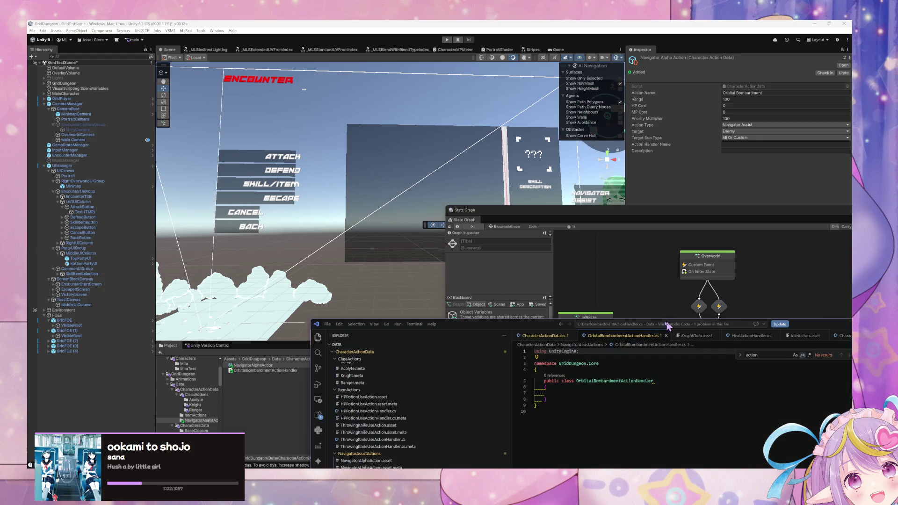
Reposition the VS Code window and switch from the handler file to CharacterActionData.cs
{"action": "left_click_drag", "start_coordinate": [556, 328], "coordinate": [412, 215]}
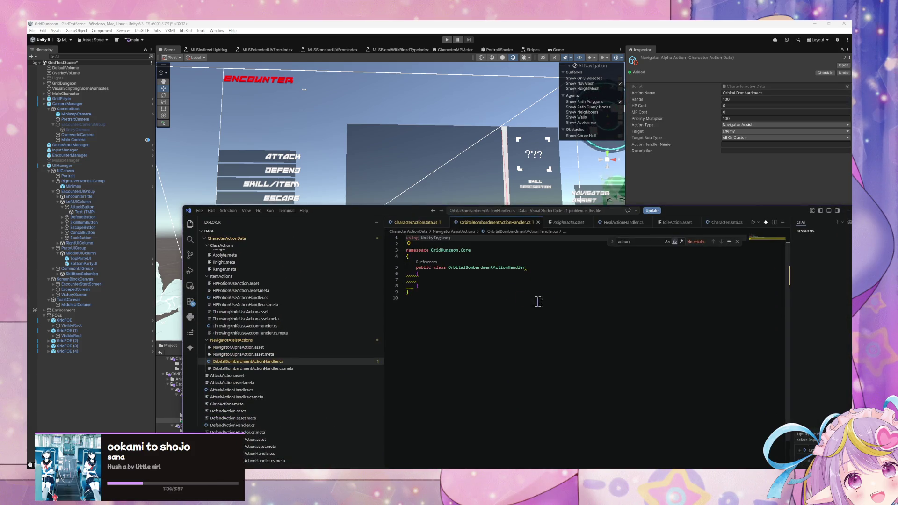
{"action": "double_click", "coordinate": [497, 266]}
{"action": "key", "text": "ctrl+c"}
{"action": "left_click", "coordinate": [472, 256]}
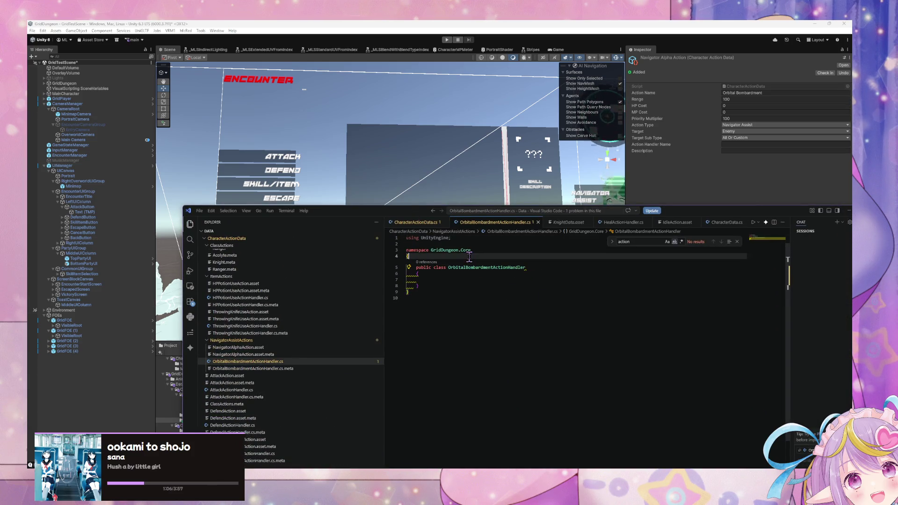
{"action": "mouse_move", "coordinate": [403, 215]}
{"action": "left_mouse_down"}
{"action": "mouse_move", "coordinate": [382, 186]}
{"action": "mouse_move", "coordinate": [347, 243]}
{"action": "mouse_move", "coordinate": [372, 327]}
{"action": "mouse_move", "coordinate": [601, 329]}
{"action": "left_mouse_up"}
{"action": "left_click", "coordinate": [398, 193]}
Rename the NavigatorAlphaAction asset to OrbitalBombardmentAction
{"action": "left_click", "coordinate": [262, 366]}
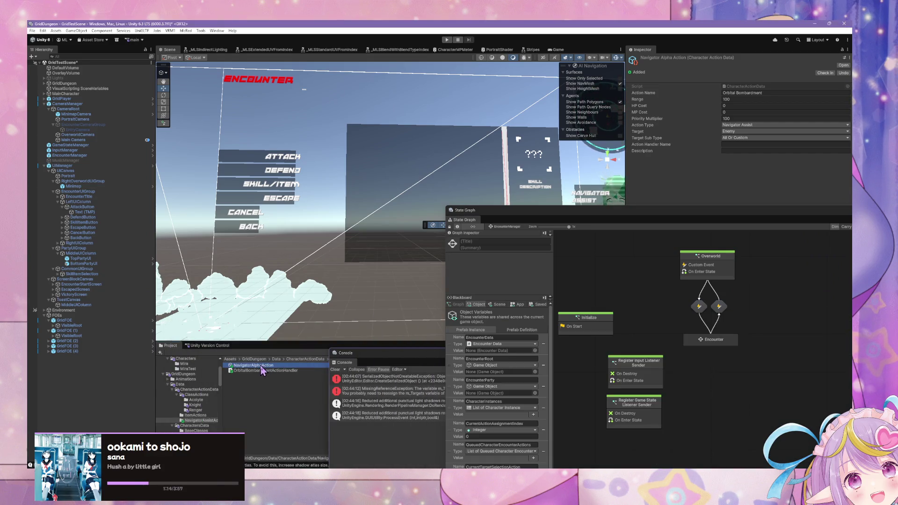
{"action": "left_click", "coordinate": [260, 366]}
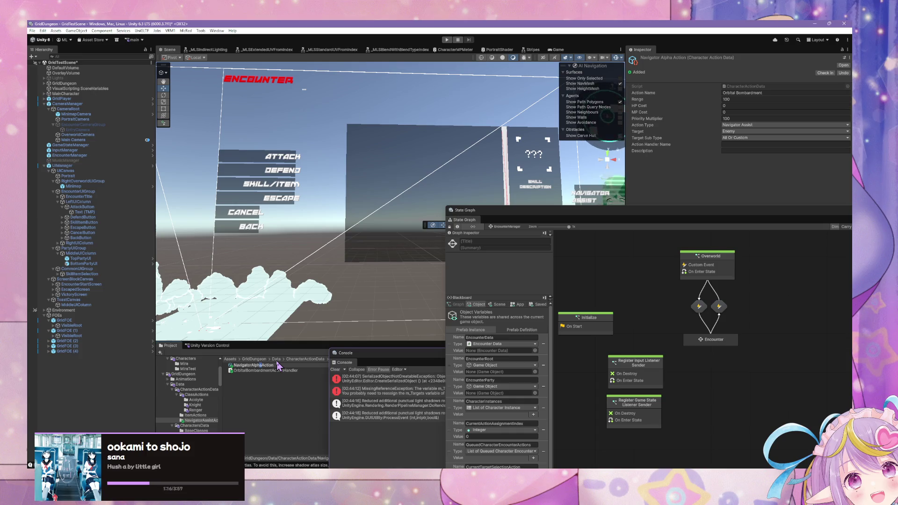
{"action": "type", "text": "OrbitalBombardmentAction"}
{"action": "key", "text": "Return"}
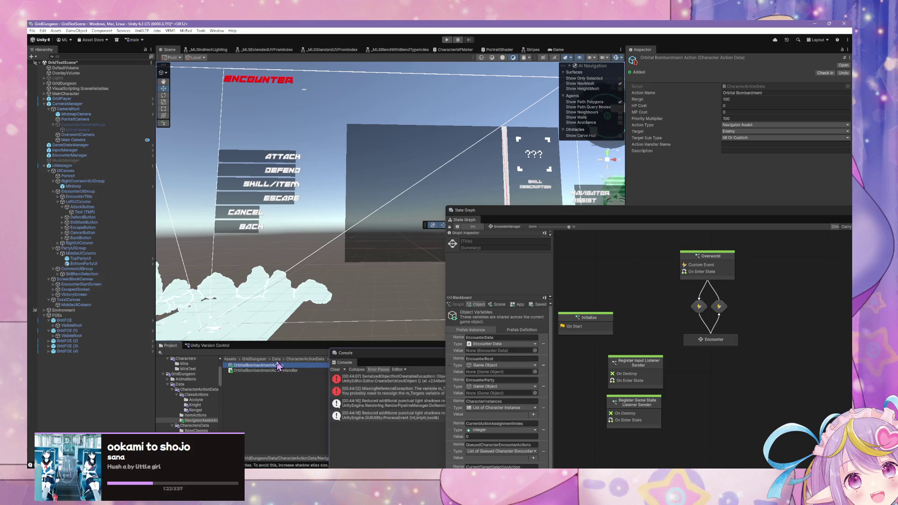
Paste OrbitalBombardmentActionHandler into the asset's Action Handler Name field
{"action": "left_click", "coordinate": [275, 370]}
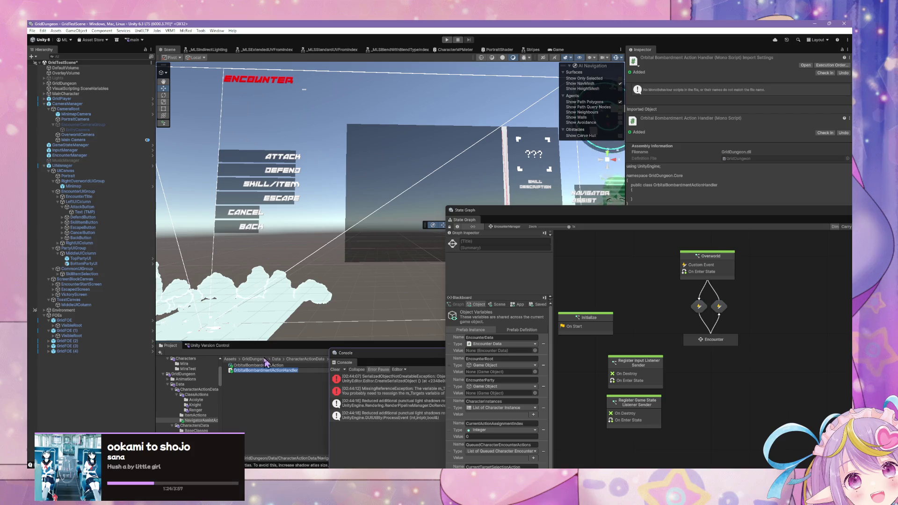
{"action": "left_click", "coordinate": [264, 366]}
{"action": "left_click", "coordinate": [745, 145]}
{"action": "key", "text": "ctrl+v"}
{"action": "left_click", "coordinate": [810, 175]}
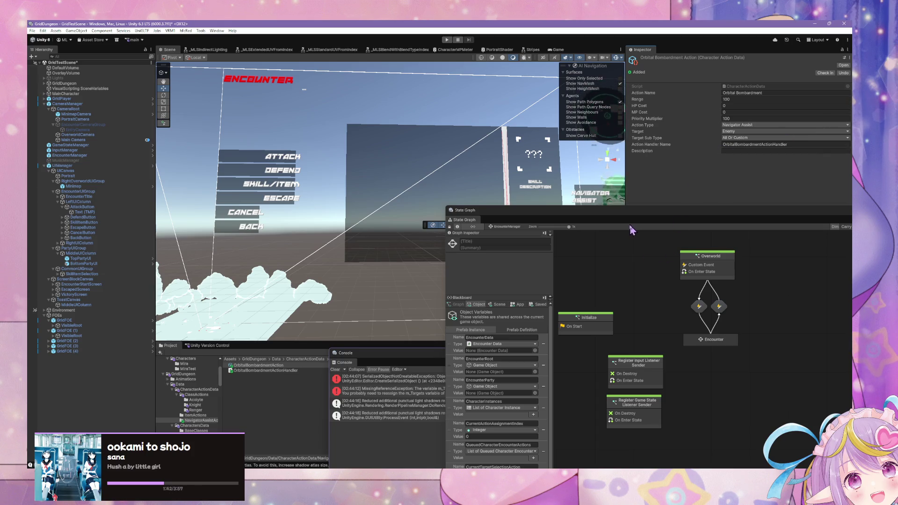
{"action": "mouse_move", "coordinate": [638, 220]}
{"action": "left_mouse_down"}
{"action": "mouse_move", "coordinate": [584, 305]}
{"action": "mouse_move", "coordinate": [623, 322]}
{"action": "left_mouse_up"}
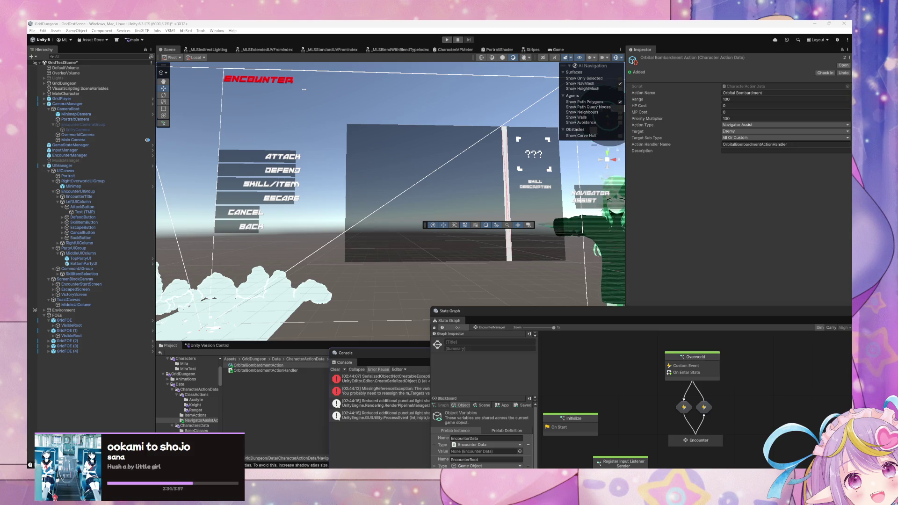
Clear the Console log and bring the State Graph window in front
{"action": "mouse_move", "coordinate": [693, 313]}
{"action": "left_mouse_down"}
{"action": "mouse_move", "coordinate": [429, 192]}
{"action": "mouse_move", "coordinate": [761, 180]}
{"action": "mouse_move", "coordinate": [748, 164]}
{"action": "left_mouse_up"}
{"action": "left_click_drag", "start_coordinate": [421, 357], "coordinate": [321, 251]}
{"action": "left_click", "coordinate": [233, 263]}
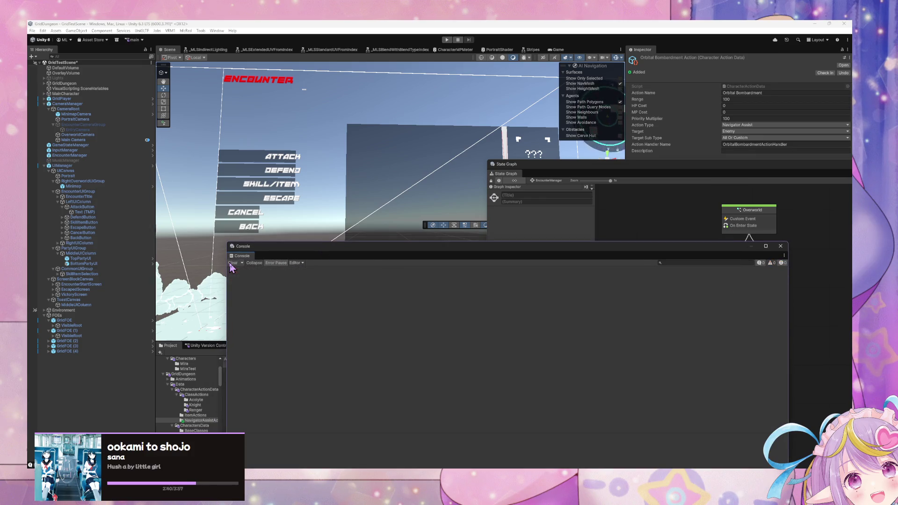
{"action": "mouse_move", "coordinate": [578, 248]}
{"action": "left_mouse_down"}
{"action": "mouse_move", "coordinate": [421, 311]}
{"action": "mouse_move", "coordinate": [365, 351]}
{"action": "left_mouse_up"}
{"action": "mouse_move", "coordinate": [600, 179]}
{"action": "left_mouse_down"}
{"action": "mouse_move", "coordinate": [444, 302]}
{"action": "mouse_move", "coordinate": [291, 177]}
{"action": "left_mouse_up"}
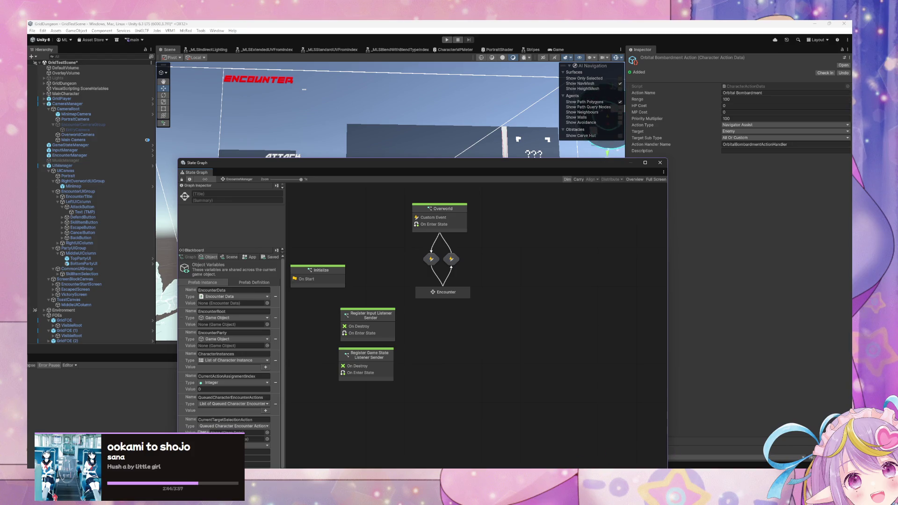
{"action": "left_click_drag", "start_coordinate": [566, 307], "coordinate": [343, 196]}
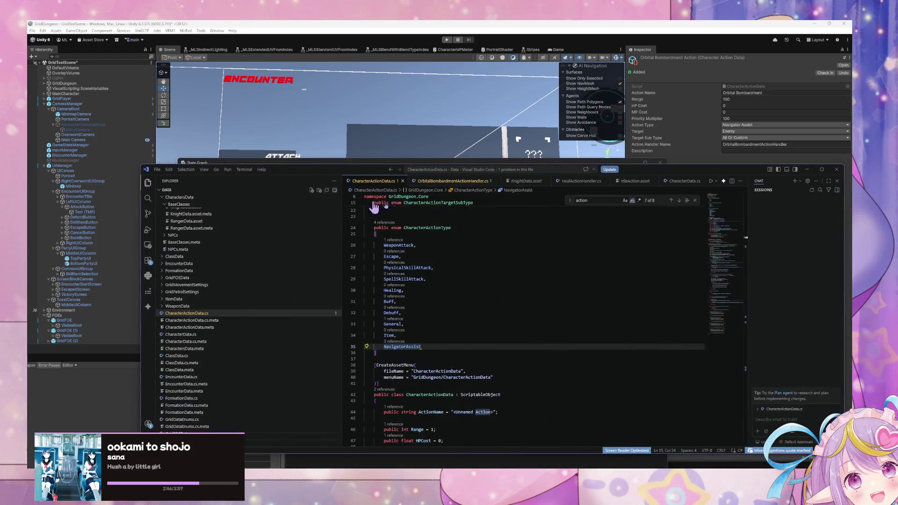
Clean up line 9 of OrbitalBombardmentActionHandler.cs and save the file
{"action": "left_click", "coordinate": [467, 181]}
{"action": "left_click", "coordinate": [515, 251]}
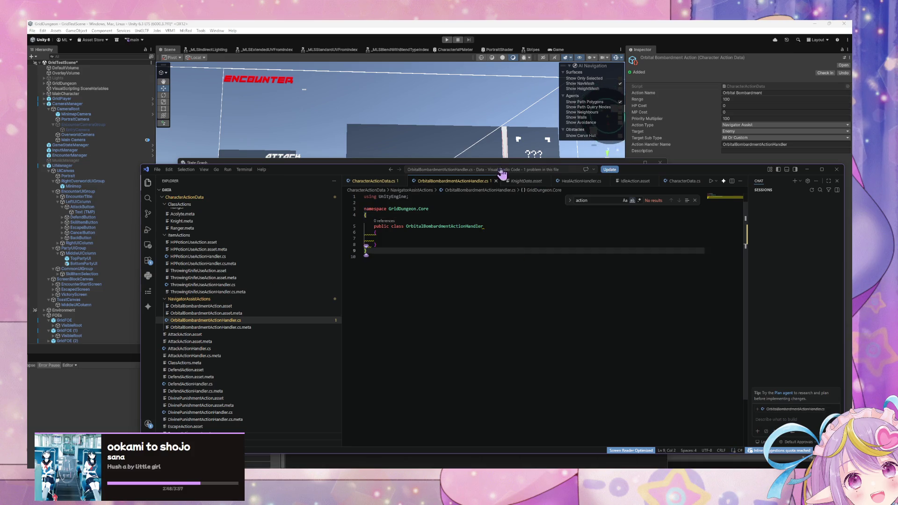
{"action": "key", "text": "BackSpace"}
{"action": "type", "text": "hand"}
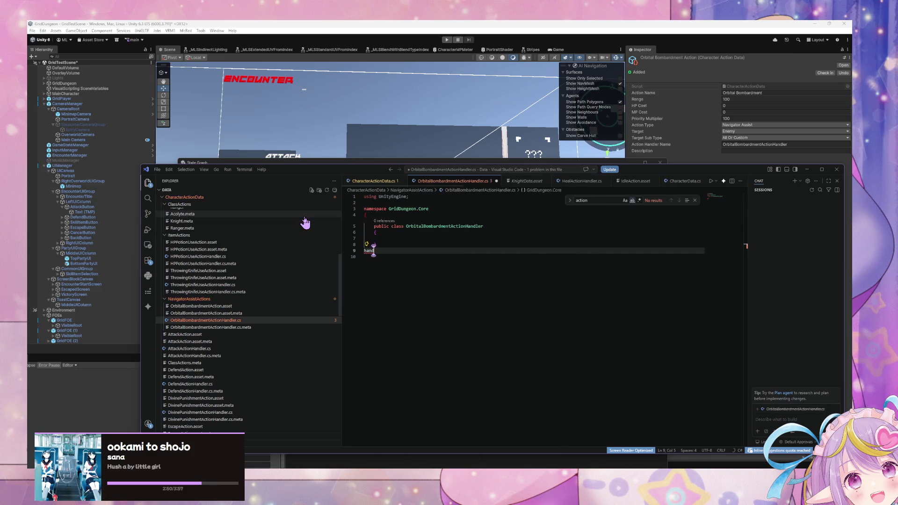
{"action": "key", "text": "BackSpace"}
{"action": "key", "text": "BackSpace"}
{"action": "key", "text": "BackSpace"}
{"action": "key", "text": "ctrl+s"}
{"action": "left_click", "coordinate": [455, 265]}
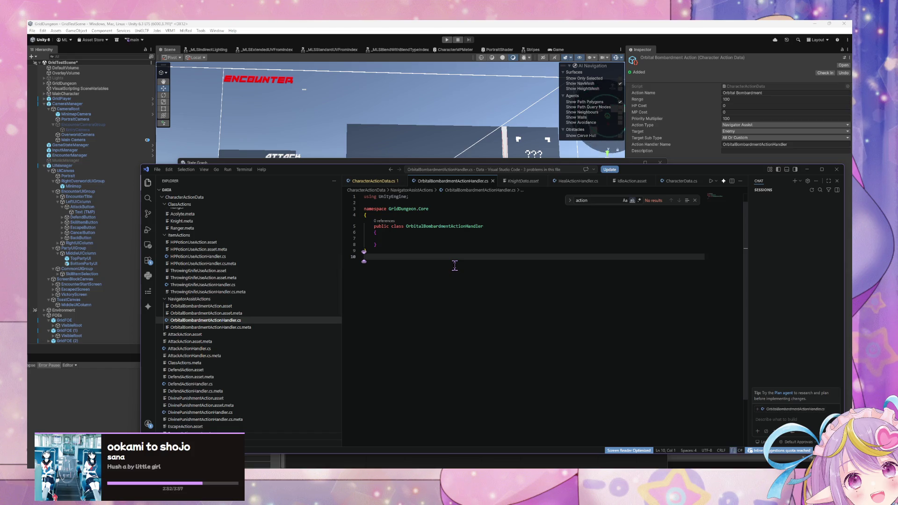
Copy all of IdleActionHandler.cs and paste it over the handler file's contents
{"action": "key", "text": "ctrl+p"}
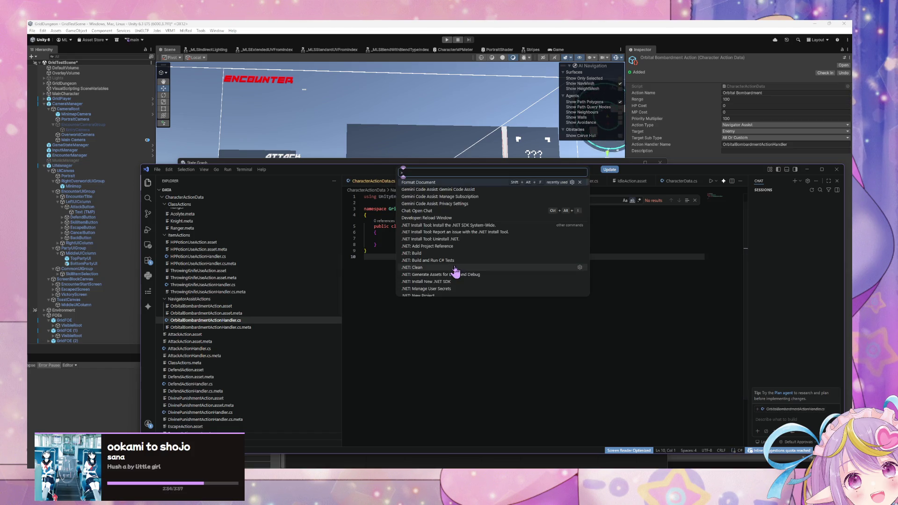
{"action": "type", "text": "idle"}
{"action": "key", "text": "Return"}
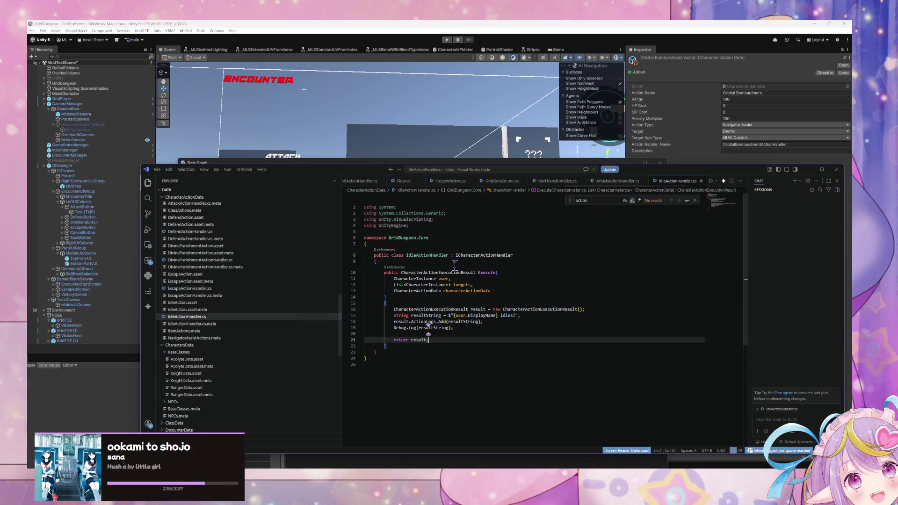
{"action": "key", "text": "ctrl+a"}
{"action": "key", "text": "ctrl+c"}
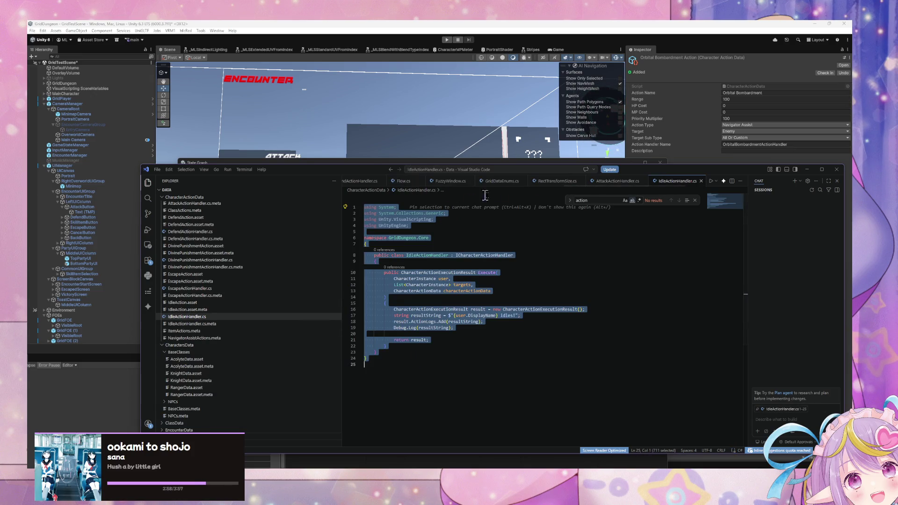
{"action": "scroll", "coordinate": [473, 182], "scroll_direction": "up", "scroll_amount": 5}
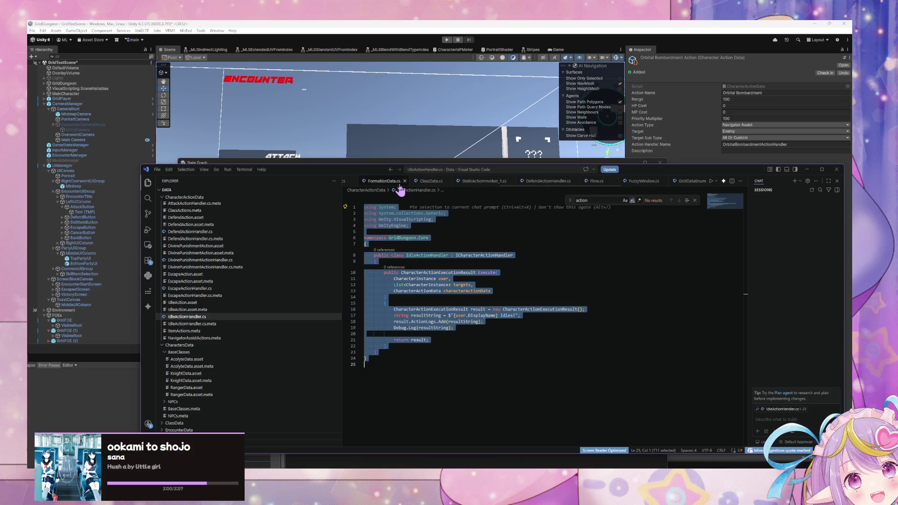
{"action": "scroll", "coordinate": [401, 184], "scroll_direction": "up", "scroll_amount": 5}
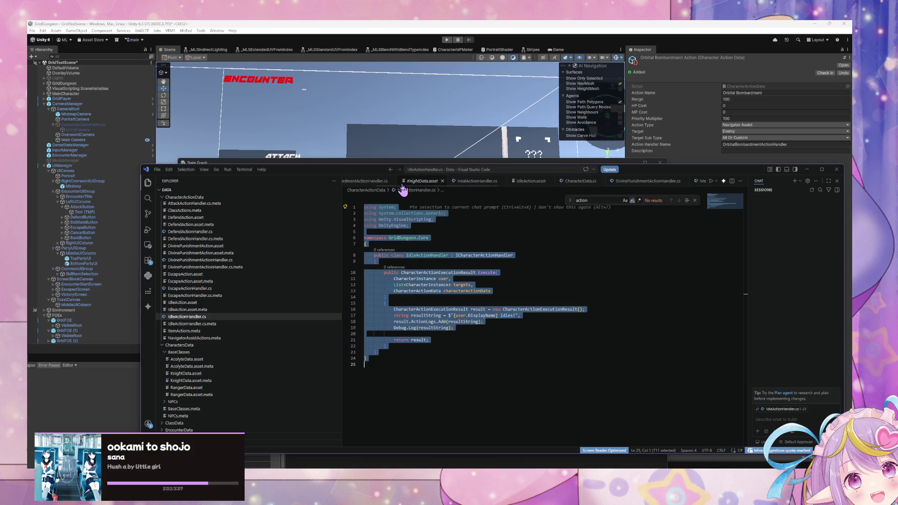
{"action": "left_click", "coordinate": [402, 184]}
{"action": "key", "text": "ctrl+a"}
{"action": "key", "text": "ctrl+v"}
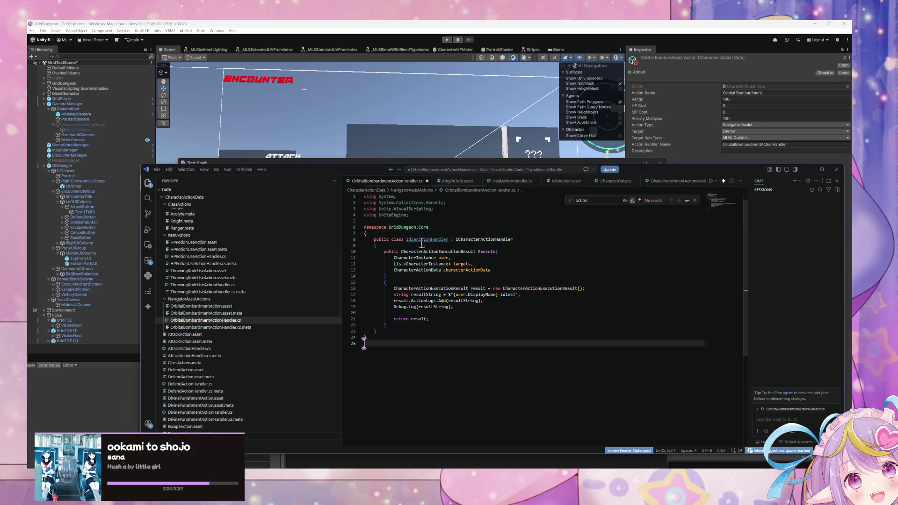
Rename the pasted IdleActionHandler class to OrbitalBombardmentActionHandler, then review lines 17–19
{"action": "double_click", "coordinate": [468, 262]}
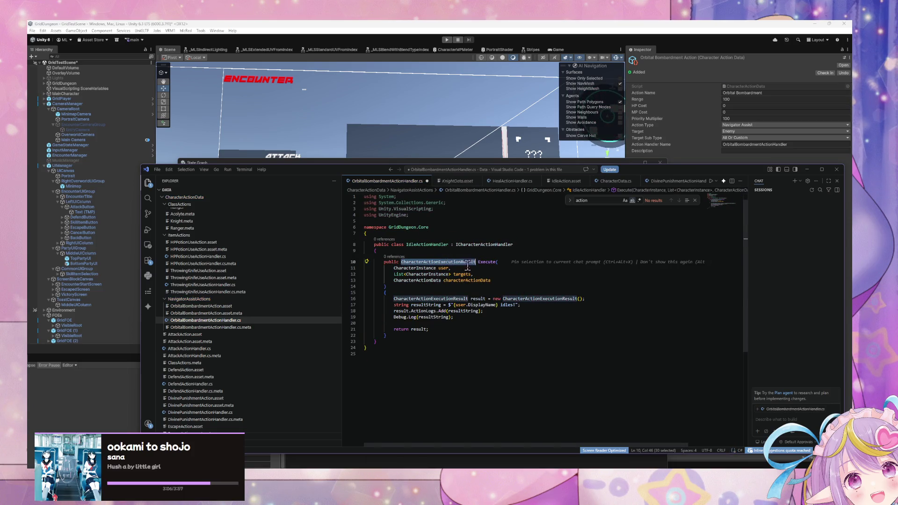
{"action": "double_click", "coordinate": [422, 246]}
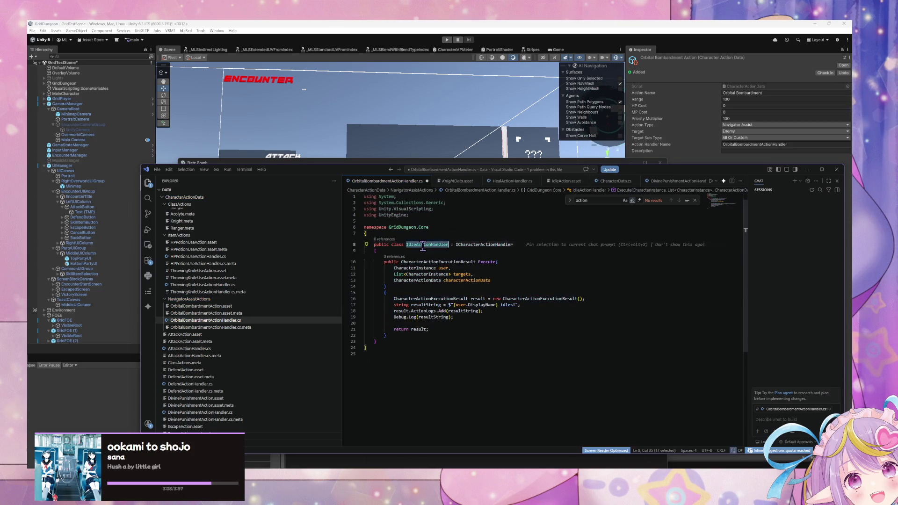
{"action": "type", "text": "Or"}
{"action": "type", "text": "bitalBom"}
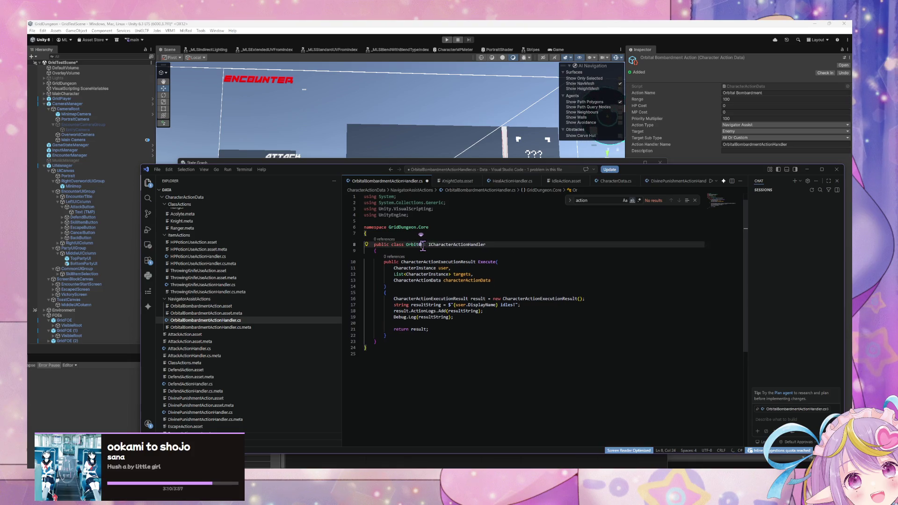
{"action": "type", "text": "bardment"}
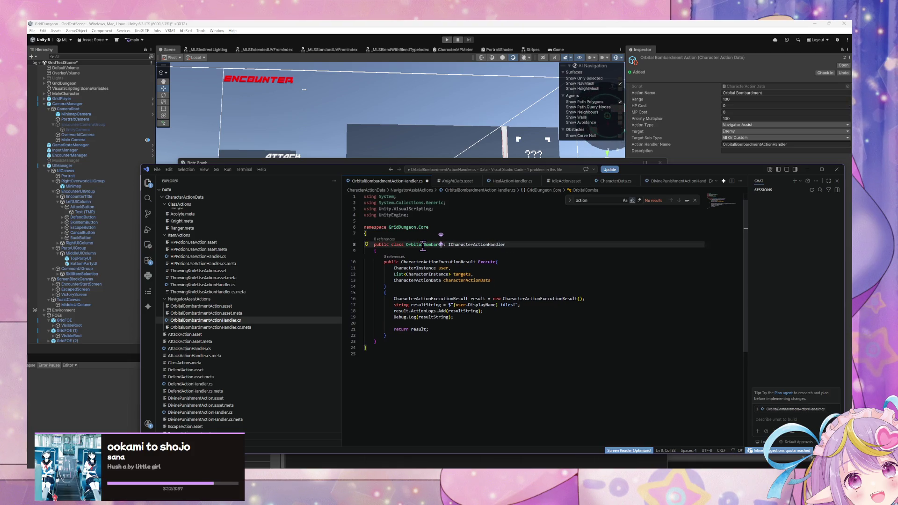
{"action": "type", "text": "ActionHandler"}
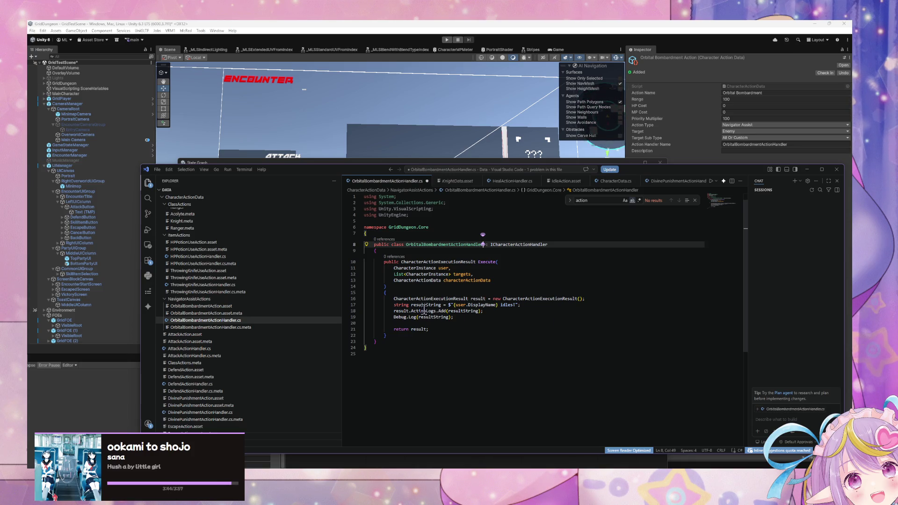
{"action": "mouse_move", "coordinate": [472, 318]}
{"action": "left_mouse_down"}
{"action": "mouse_move", "coordinate": [365, 299]}
{"action": "mouse_move", "coordinate": [325, 309]}
{"action": "left_mouse_up"}
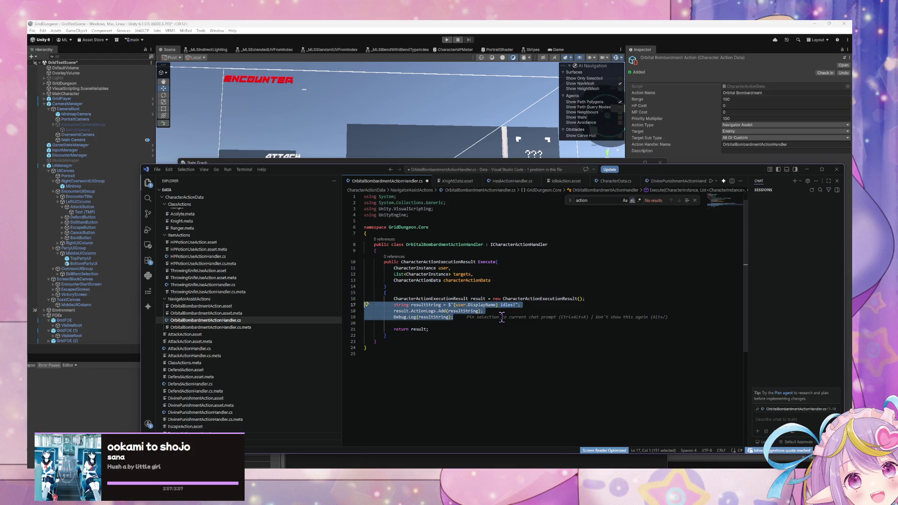
{"action": "left_click_drag", "start_coordinate": [461, 318], "coordinate": [336, 303]}
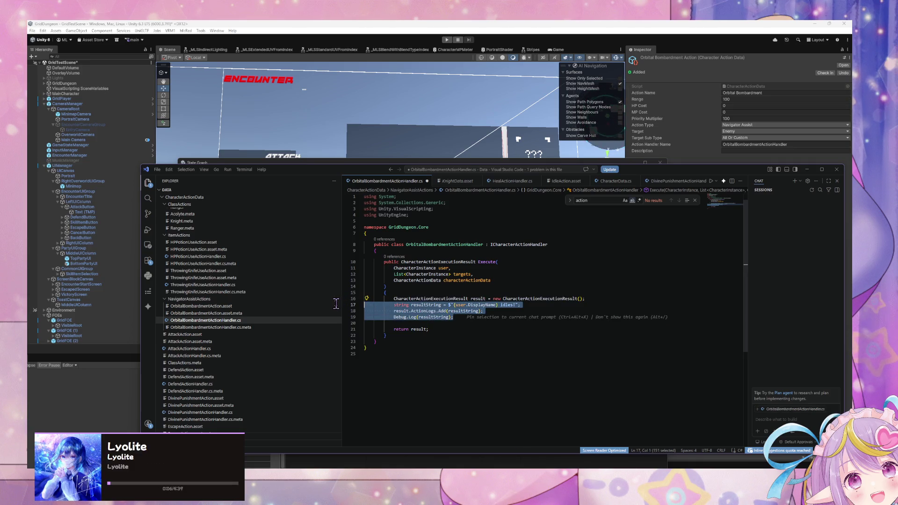
{"action": "left_click", "coordinate": [558, 300]}
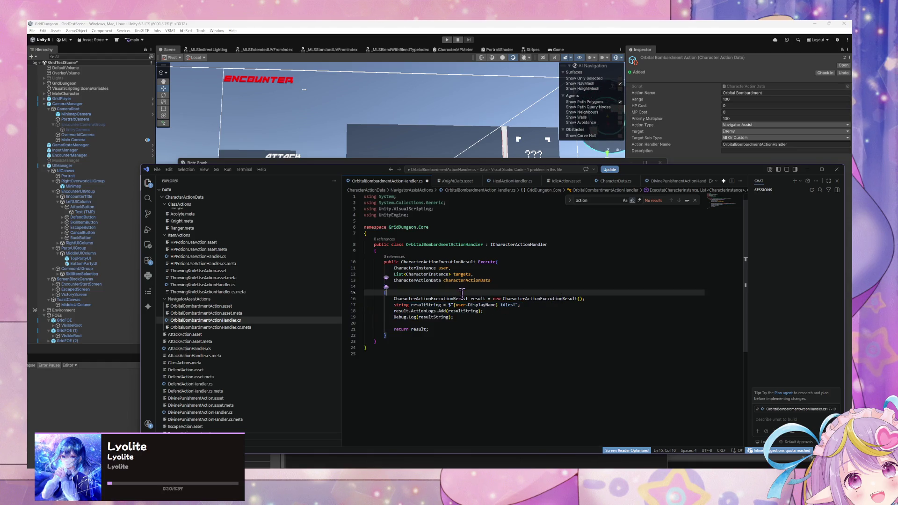
Delete the resultString and Debug.Log lines and accept the suggested ActionLogs logging code
{"action": "left_click_drag", "start_coordinate": [468, 318], "coordinate": [349, 317]}
{"action": "key", "text": "BackSpace"}
{"action": "key", "text": "BackSpace"}
{"action": "left_click_drag", "start_coordinate": [544, 307], "coordinate": [365, 305]}
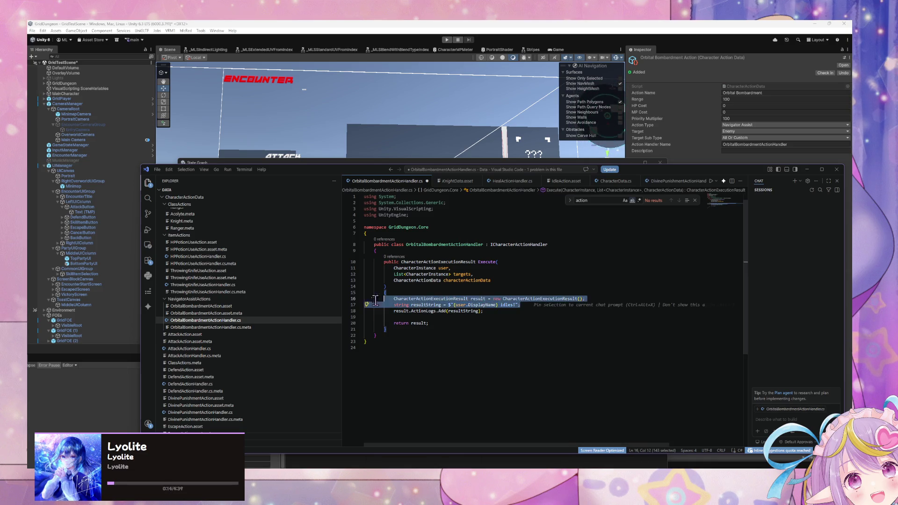
{"action": "key", "text": "BackSpace"}
{"action": "key", "text": "Tab"}
{"action": "key", "text": "Tab"}
{"action": "key", "text": "Tab"}
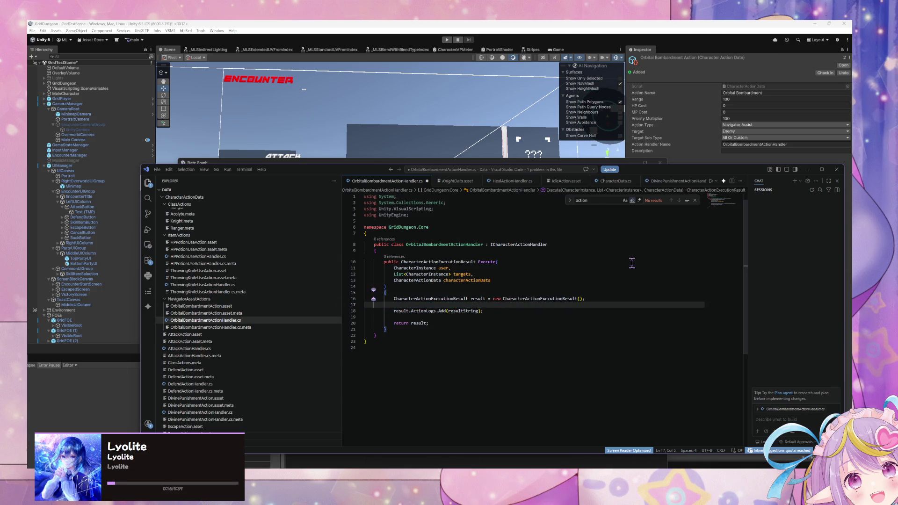
{"action": "type", "text": "res"}
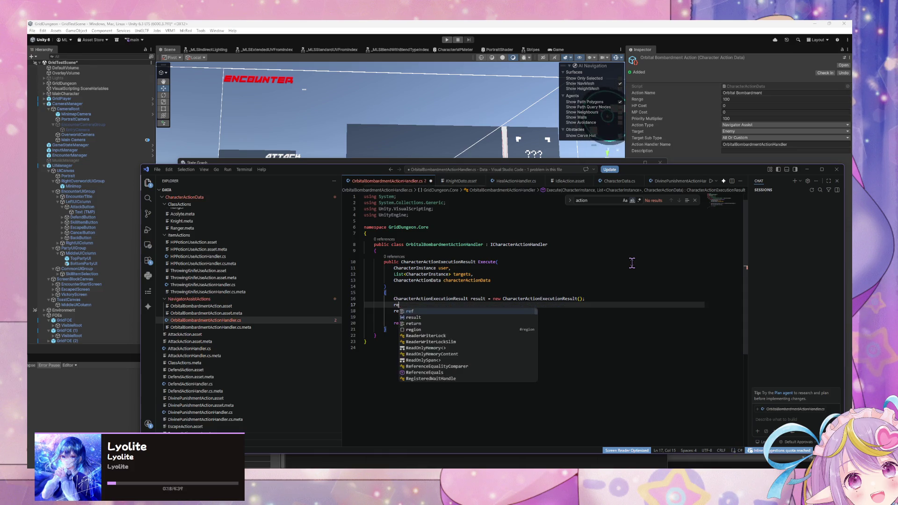
{"action": "key", "text": "BackSpace"}
{"action": "key", "text": "BackSpace"}
{"action": "key", "text": "BackSpace"}
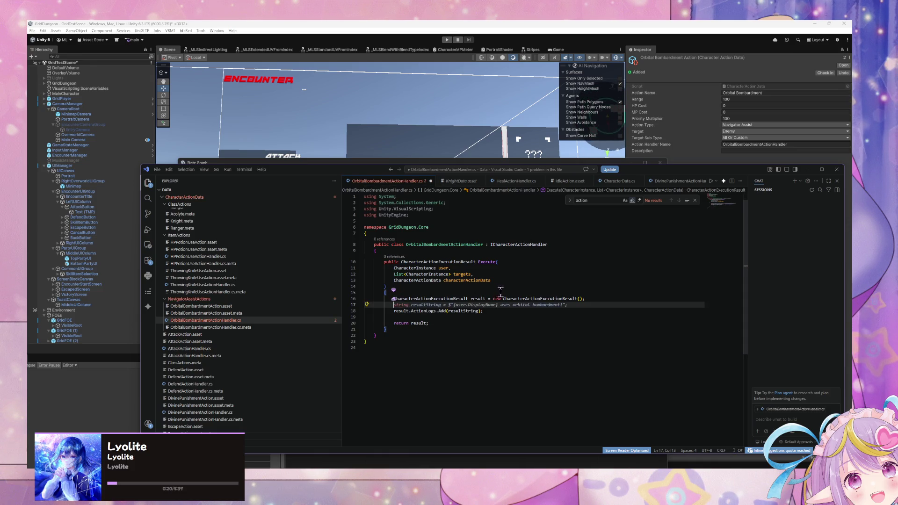
{"action": "key", "text": "Tab"}
Change the log message to 'Initializing Orbital Bombardment Sequence...'
{"action": "left_click", "coordinate": [561, 305]}
{"action": "key", "text": "ctrl+shift+Left"}
{"action": "key", "text": "ctrl+shift+Left"}
{"action": "key", "text": "ctrl+shift+Left"}
{"action": "key", "text": "BackSpace"}
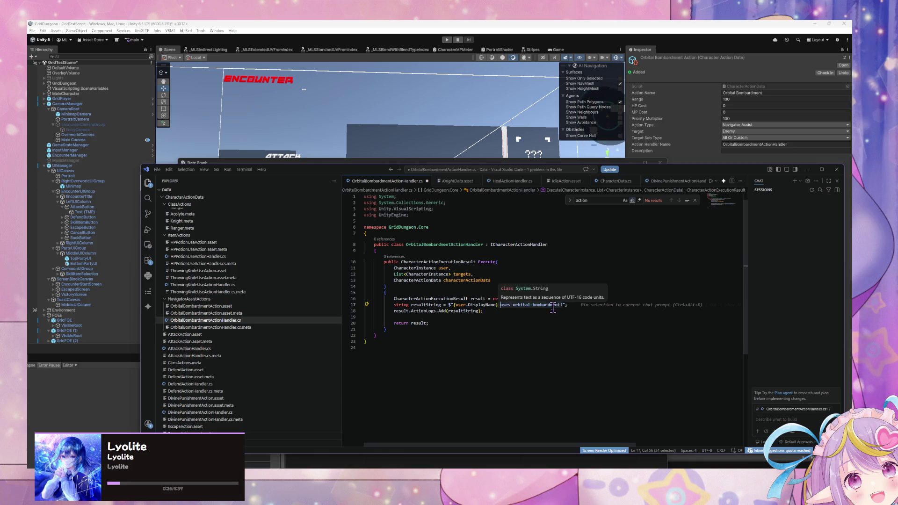
{"action": "key", "text": "ctrl+BackSpace"}
{"action": "key", "text": "ctrl+BackSpace"}
{"action": "key", "text": "ctrl+BackSpace"}
{"action": "key", "text": "Delete"}
{"action": "key", "text": "Delete"}
{"action": "type", "text": "{"}
{"action": "key", "text": "BackSpace"}
{"action": "type", "text": "In"}
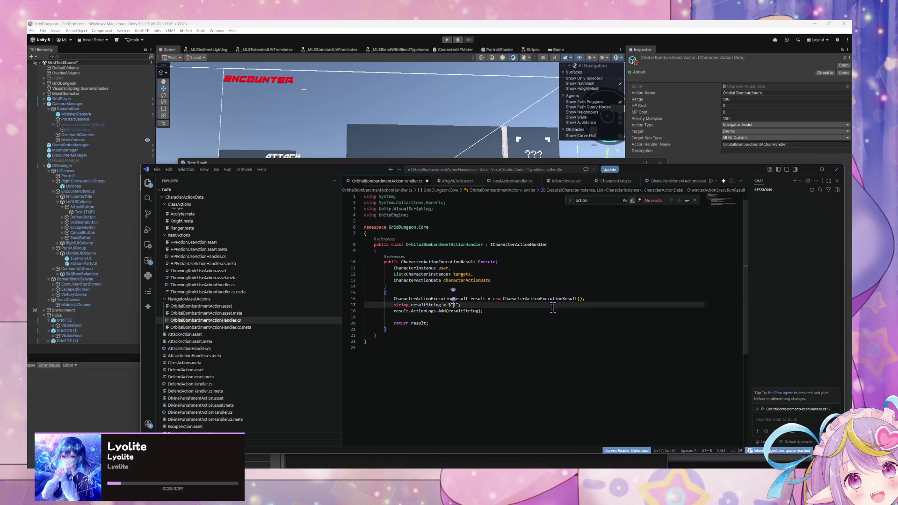
{"action": "type", "text": "itial"}
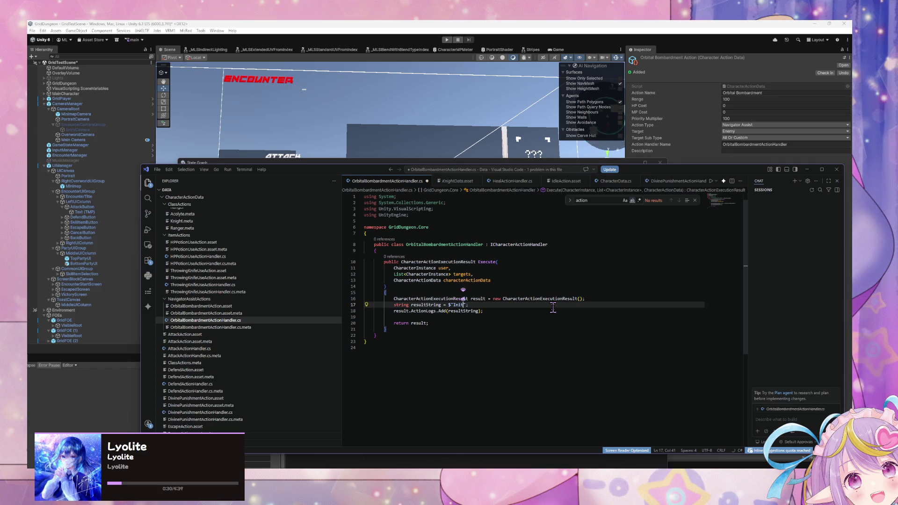
{"action": "type", "text": "izing C"}
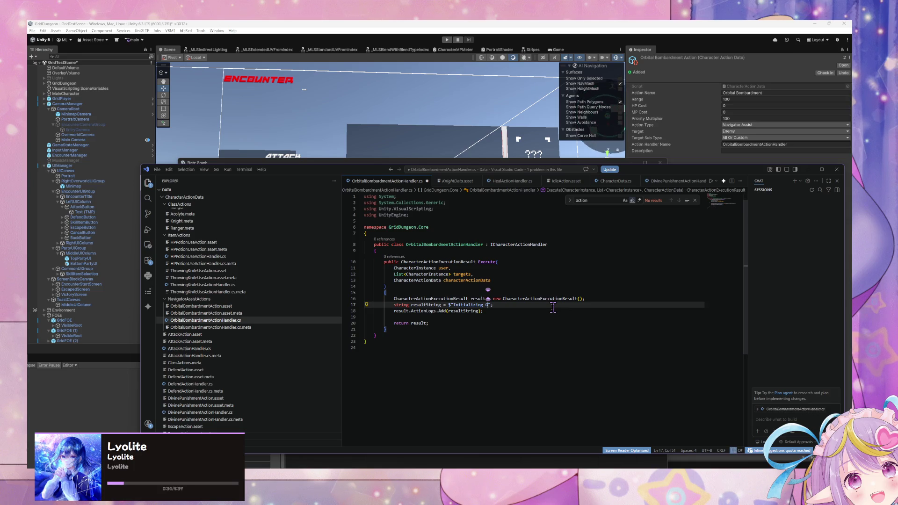
{"action": "type", "text": "rbital "}
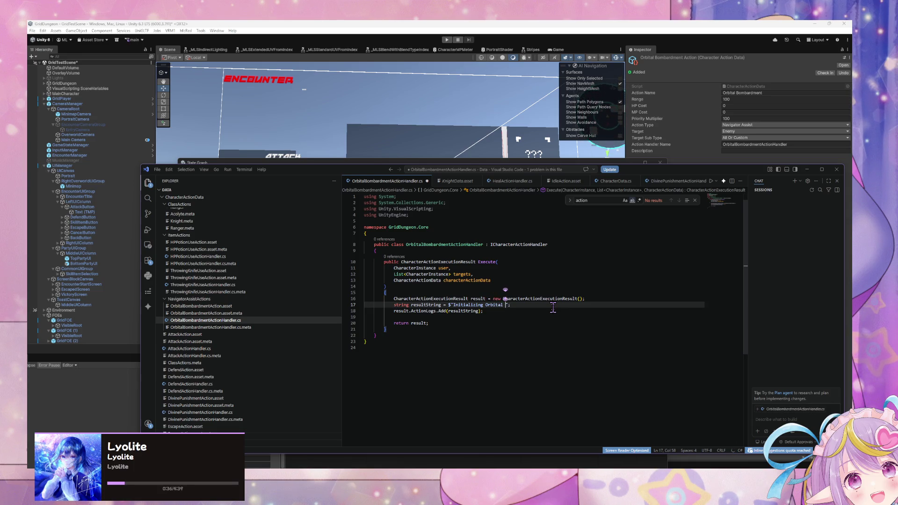
{"action": "type", "text": "Bombardment "}
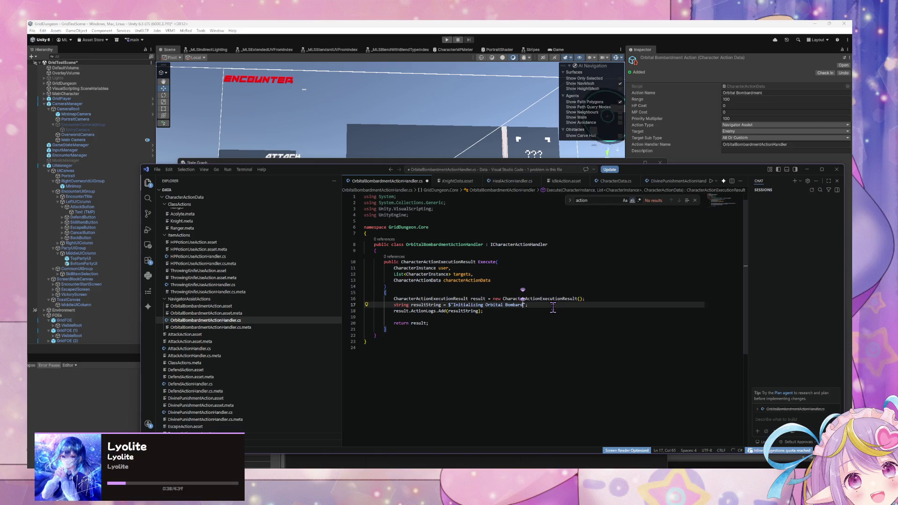
{"action": "type", "text": "Sequence"}
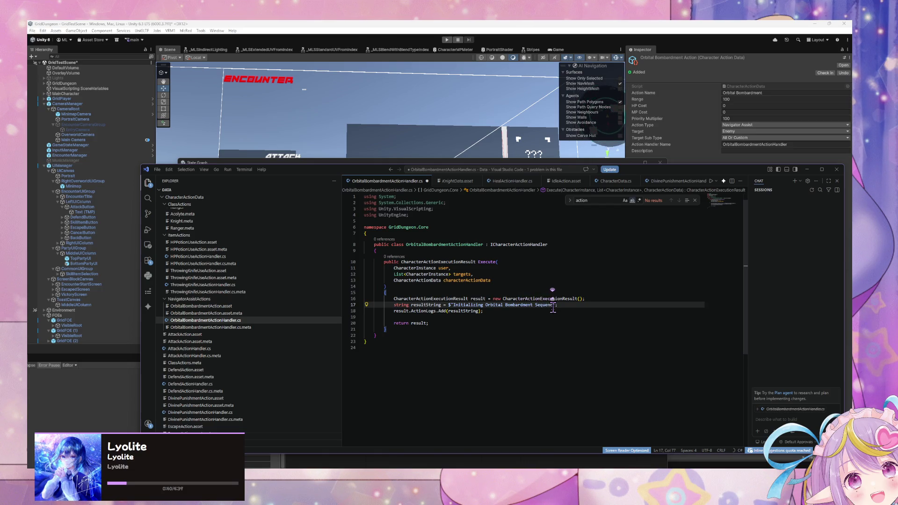
{"action": "type", "text": "..."}
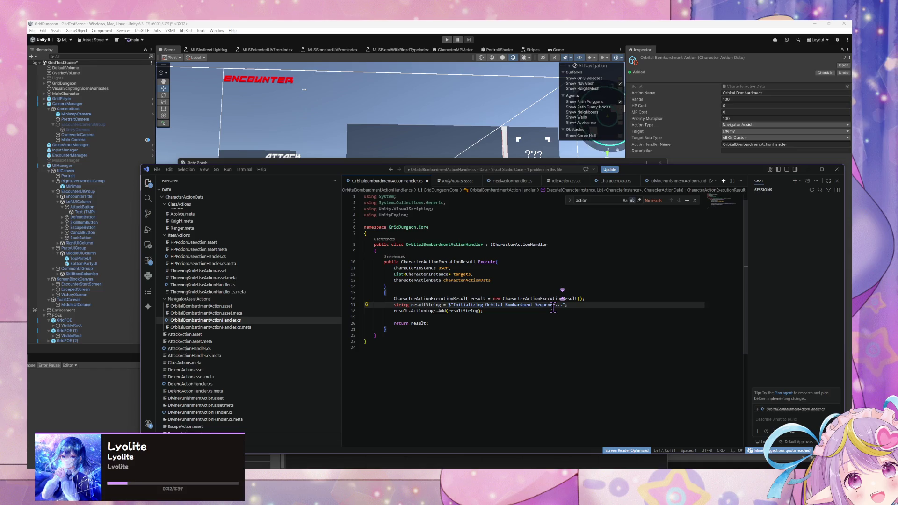
{"action": "left_click", "coordinate": [450, 305]}
{"action": "left_click_drag", "start_coordinate": [426, 172], "coordinate": [611, 161]}
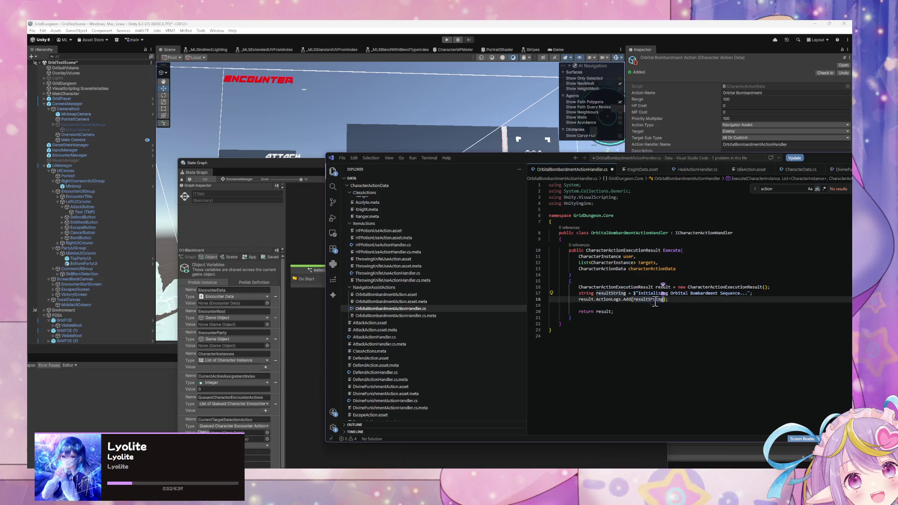
Add a new line below the log statement beginning with 'result.'
{"action": "left_click", "coordinate": [684, 301]}
{"action": "key", "text": "Return"}
{"action": "type", "text": "result.ua"}
{"action": "key", "text": "BackSpace"}
{"action": "key", "text": "BackSpace"}
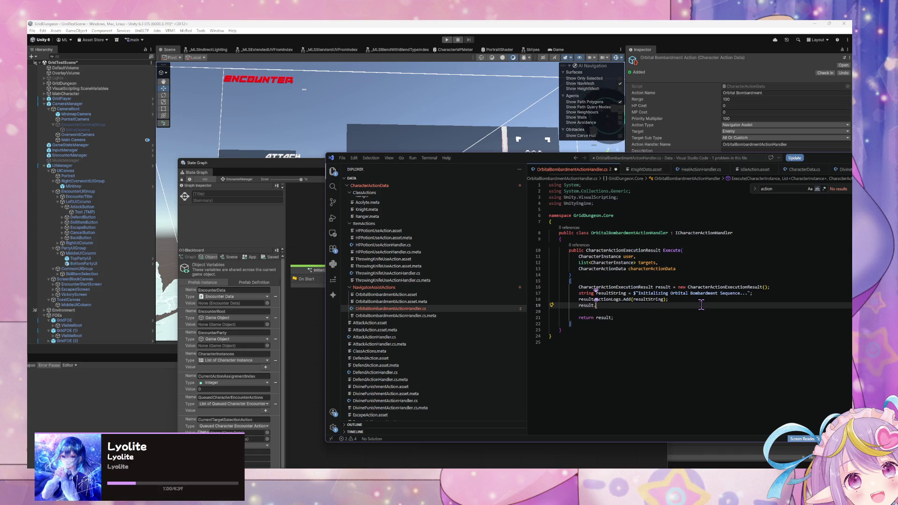
{"action": "left_click_drag", "start_coordinate": [504, 161], "coordinate": [332, 161]}
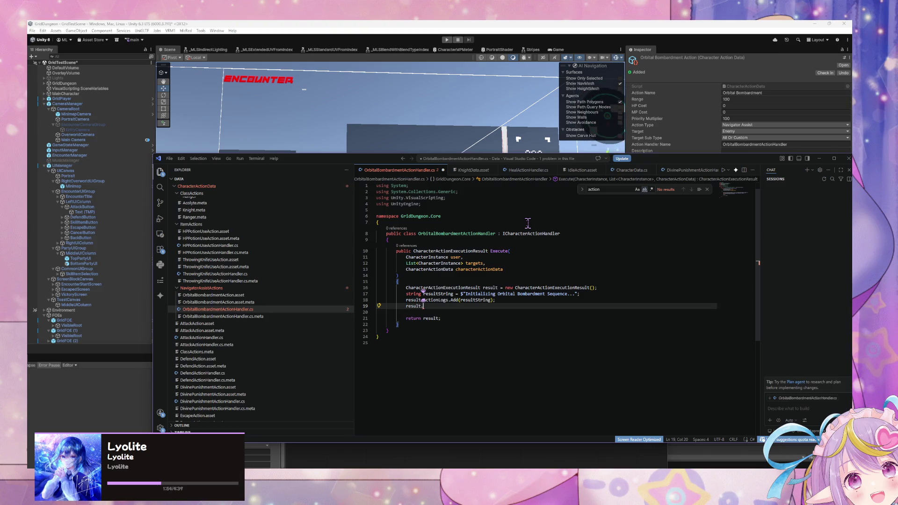
Open CharacterActionData.cs in its own tab, skim it, then return to the Orbital Bombardment handler
{"action": "key", "text": "ctrl+p"}
{"action": "type", "text": "c"}
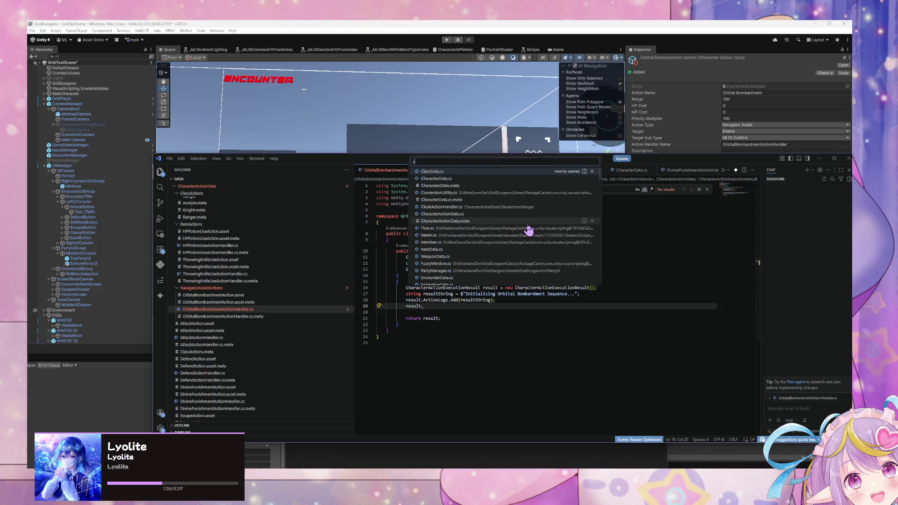
{"action": "type", "text": "haract"}
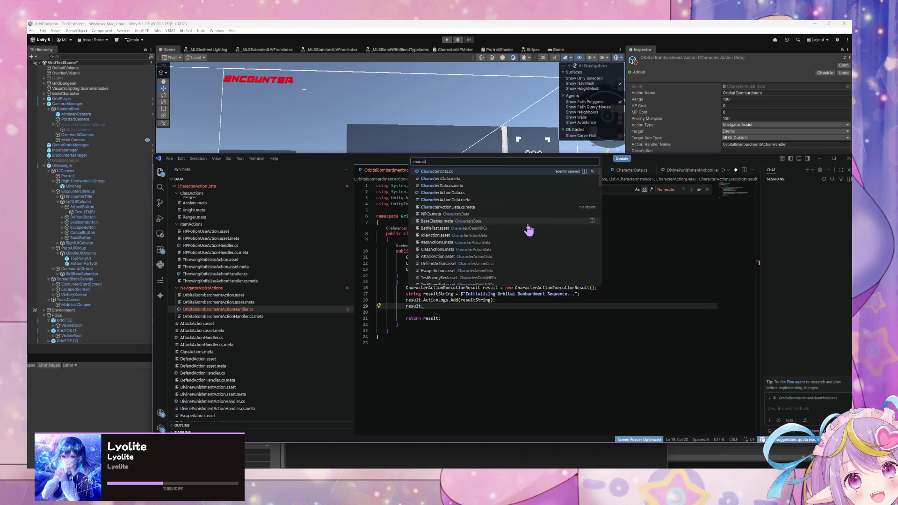
{"action": "key", "text": "Down"}
{"action": "key", "text": "Down"}
{"action": "key", "text": "Down"}
{"action": "key", "text": "Return"}
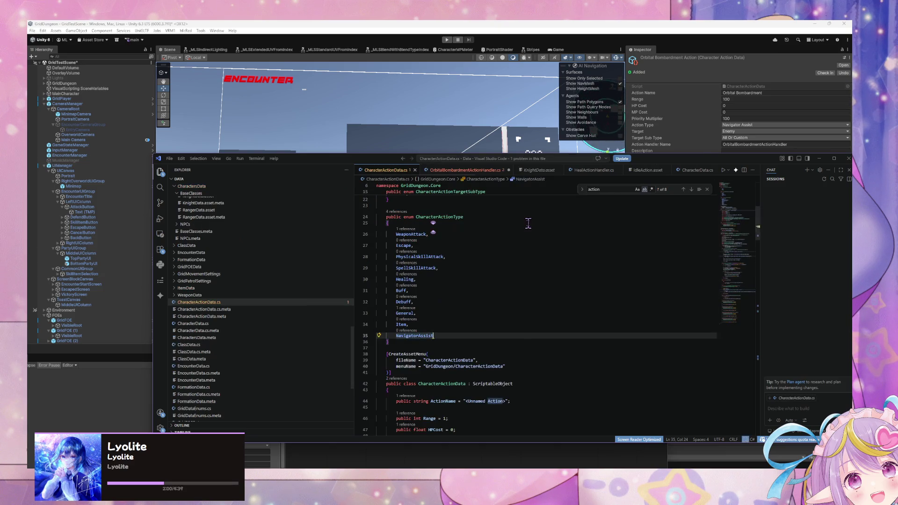
{"action": "scroll", "coordinate": [526, 223], "scroll_direction": "down", "scroll_amount": 5}
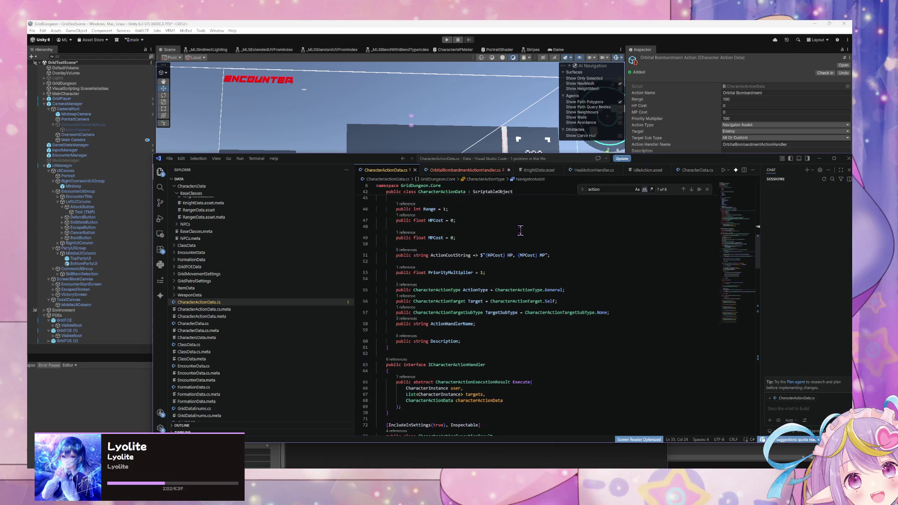
{"action": "scroll", "coordinate": [521, 231], "scroll_direction": "down", "scroll_amount": 1}
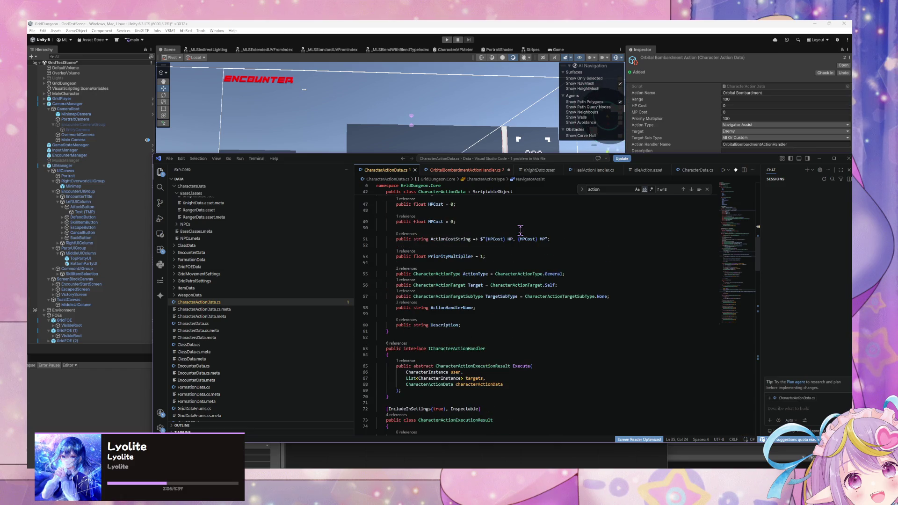
{"action": "scroll", "coordinate": [521, 230], "scroll_direction": "down", "scroll_amount": 5}
{"action": "left_click", "coordinate": [456, 171]}
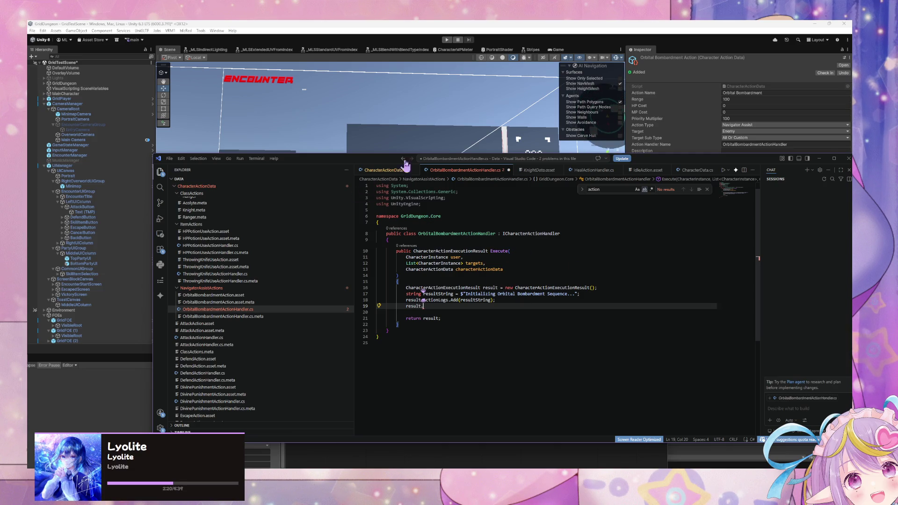
Look through CharacterActionData.cs again
{"action": "left_click", "coordinate": [395, 172]}
{"action": "scroll", "coordinate": [464, 242], "scroll_direction": "down", "scroll_amount": 10}
{"action": "type", "text": "es"}
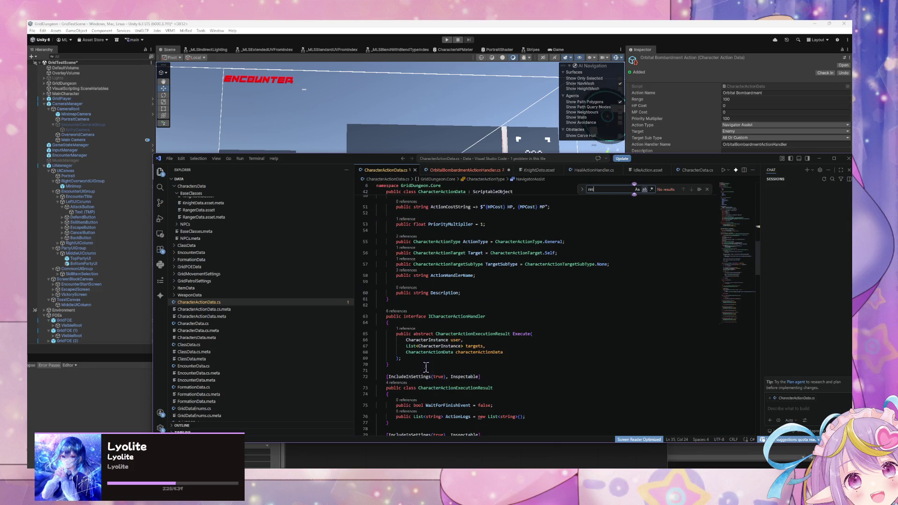
{"action": "scroll", "coordinate": [426, 367], "scroll_direction": "down", "scroll_amount": 1}
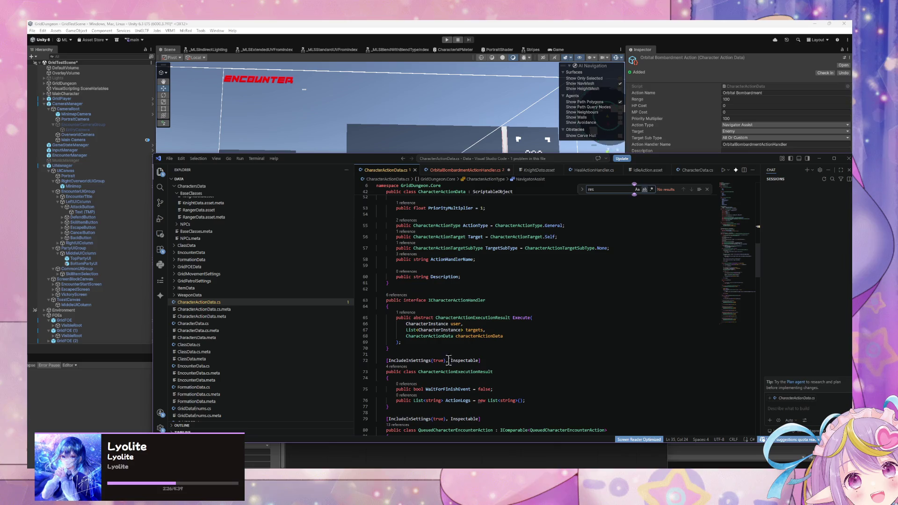
Complete the line as result.WaitForFinishEvent = true; and save the handler file
{"action": "left_click", "coordinate": [466, 170]}
{"action": "type", "text": "result."}
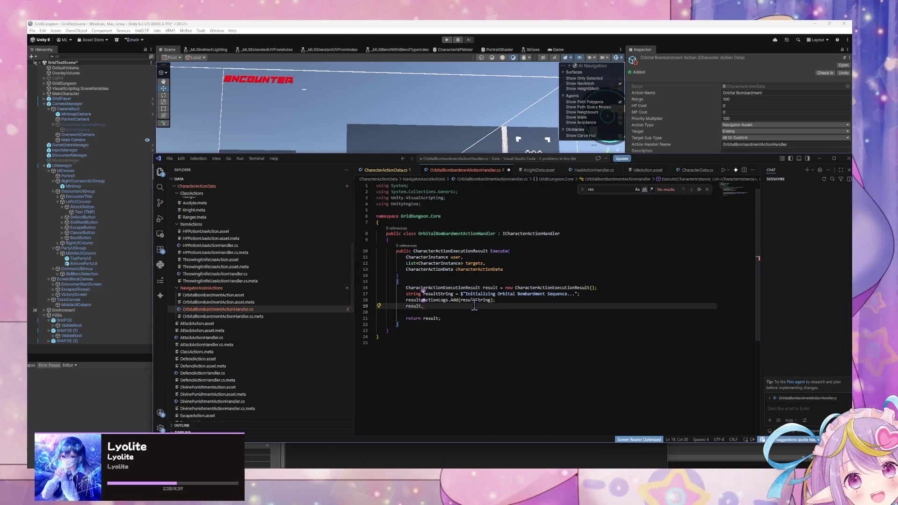
{"action": "type", "text": "Ww"}
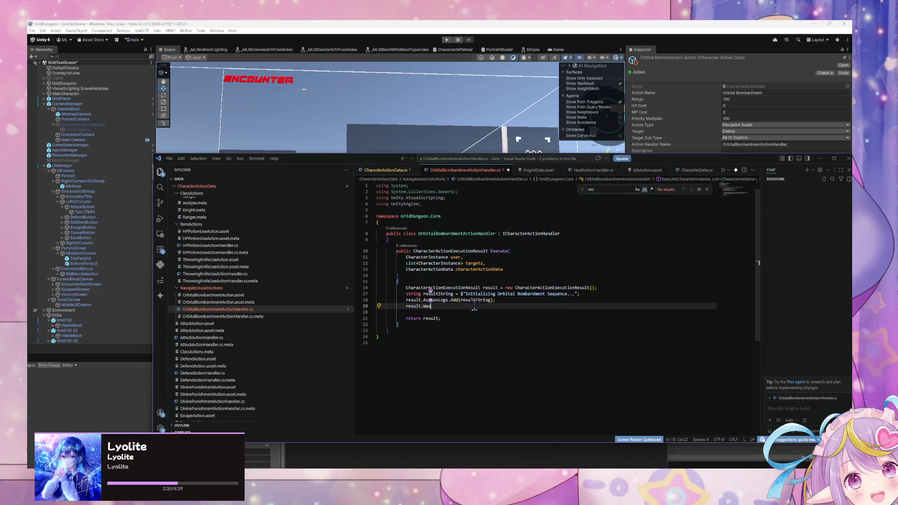
{"action": "key", "text": "BackSpace"}
{"action": "type", "text": "ait"}
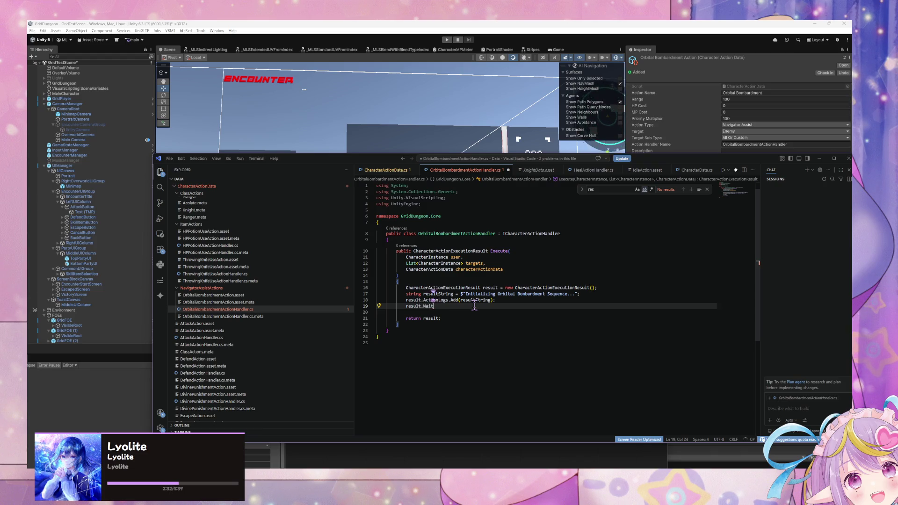
{"action": "type", "text": "ForFinishEvent = t"}
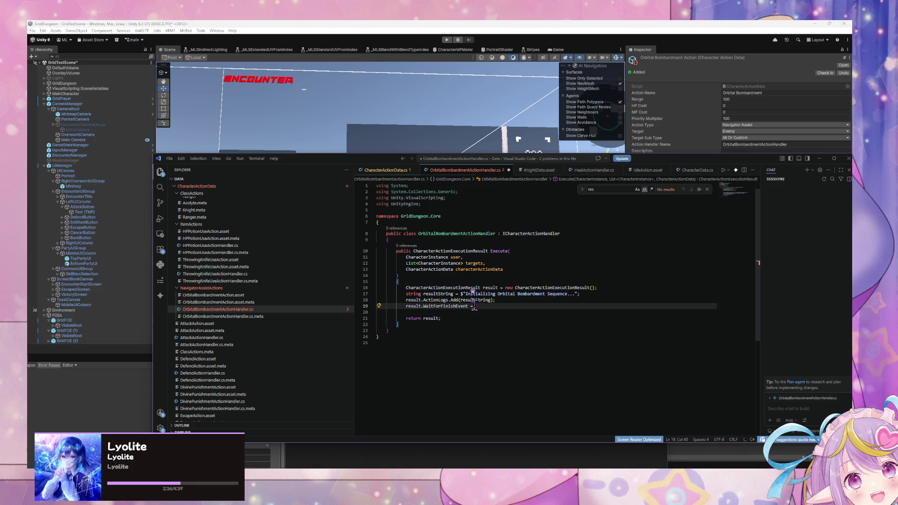
{"action": "type", "text": "rue;"}
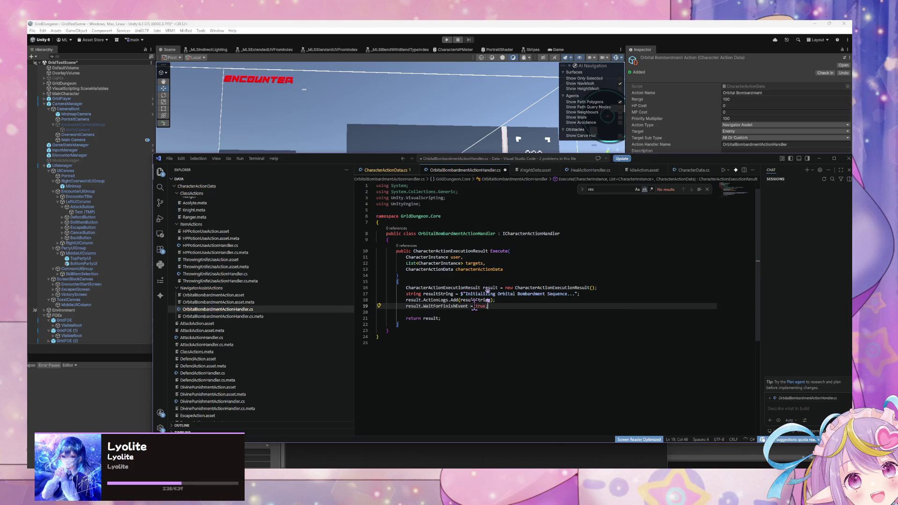
{"action": "left_click_drag", "start_coordinate": [511, 325], "coordinate": [513, 325]}
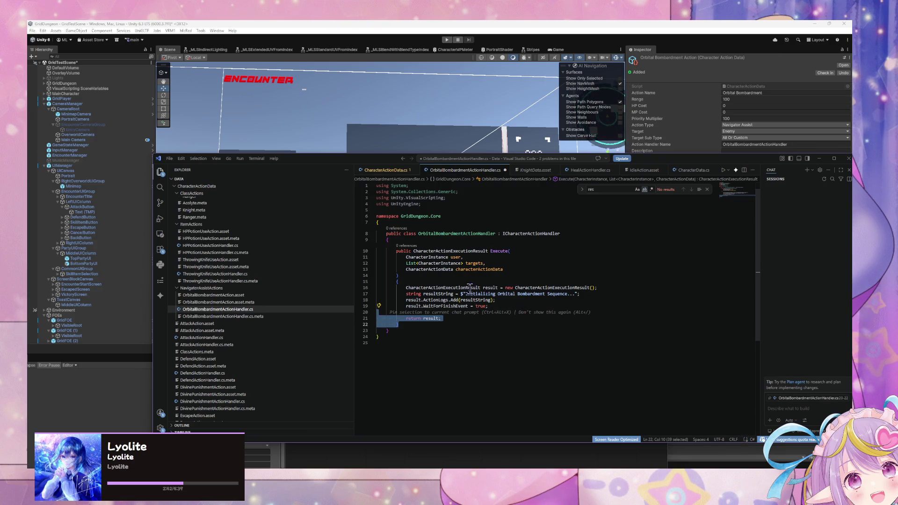
{"action": "left_click", "coordinate": [520, 312]}
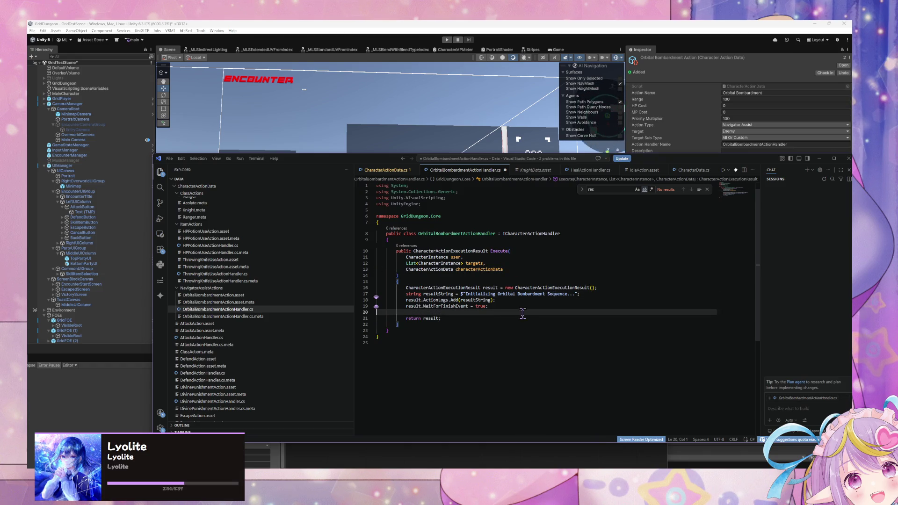
{"action": "left_click", "coordinate": [520, 307]}
{"action": "key", "text": "ctrl+s"}
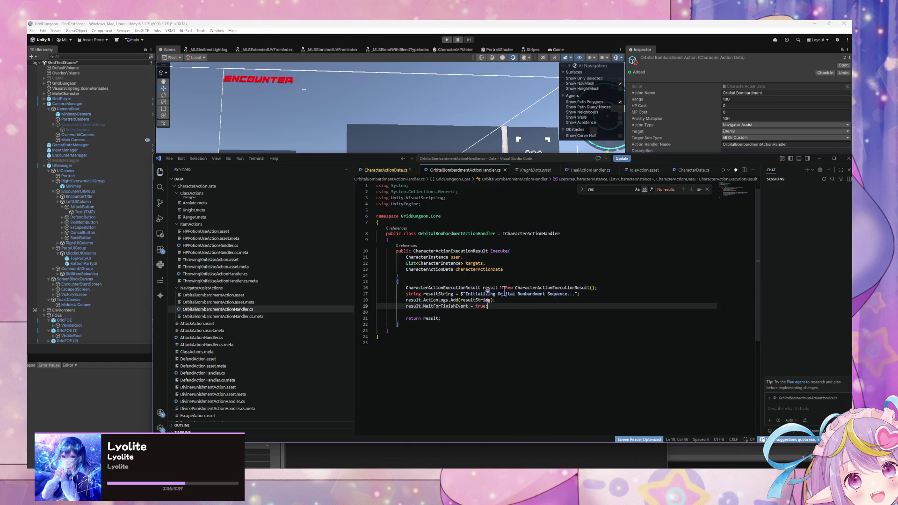
{"action": "left_click", "coordinate": [555, 264]}
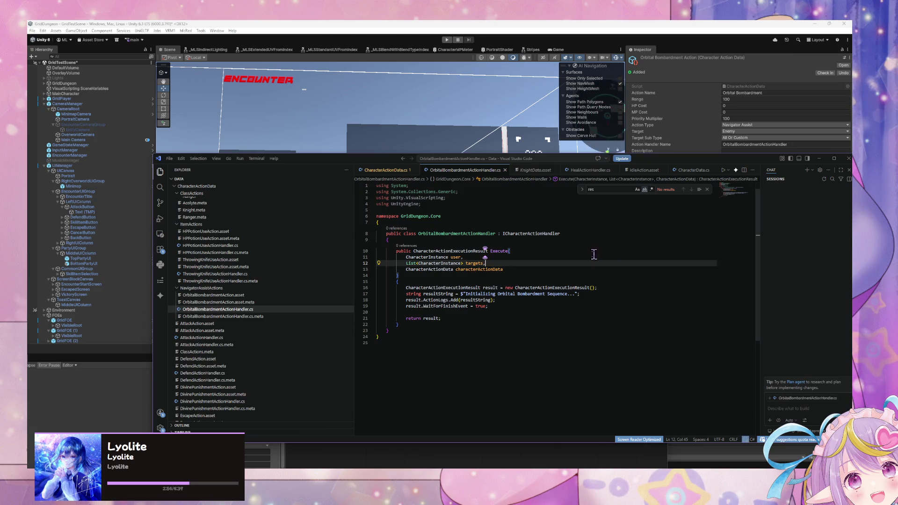
Bring Unity's State Graph with the Overworld and Encounter states in front of VS Code
{"action": "mouse_move", "coordinate": [341, 162]}
{"action": "left_mouse_down"}
{"action": "mouse_move", "coordinate": [380, 189]}
{"action": "mouse_move", "coordinate": [327, 158]}
{"action": "mouse_move", "coordinate": [467, 281]}
{"action": "left_mouse_up"}
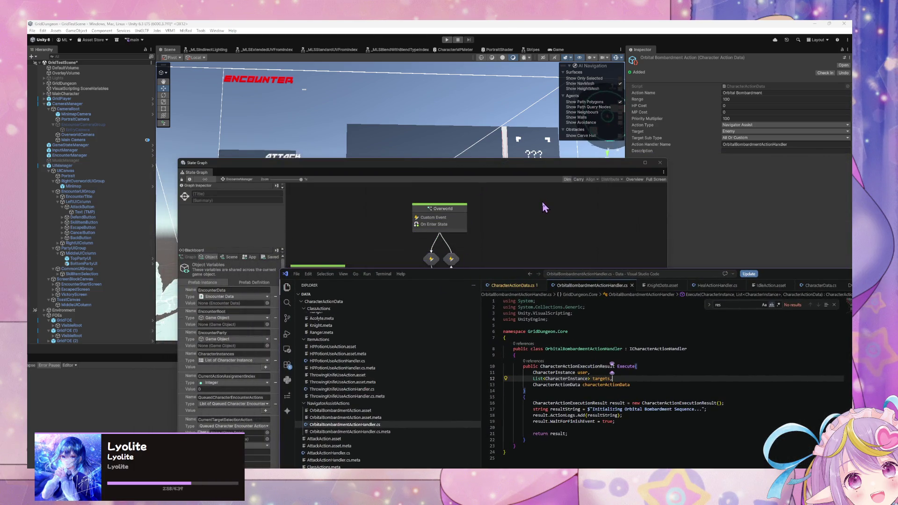
{"action": "mouse_move", "coordinate": [544, 280]}
{"action": "left_mouse_down"}
{"action": "mouse_move", "coordinate": [496, 275]}
{"action": "mouse_move", "coordinate": [456, 227]}
{"action": "left_mouse_up"}
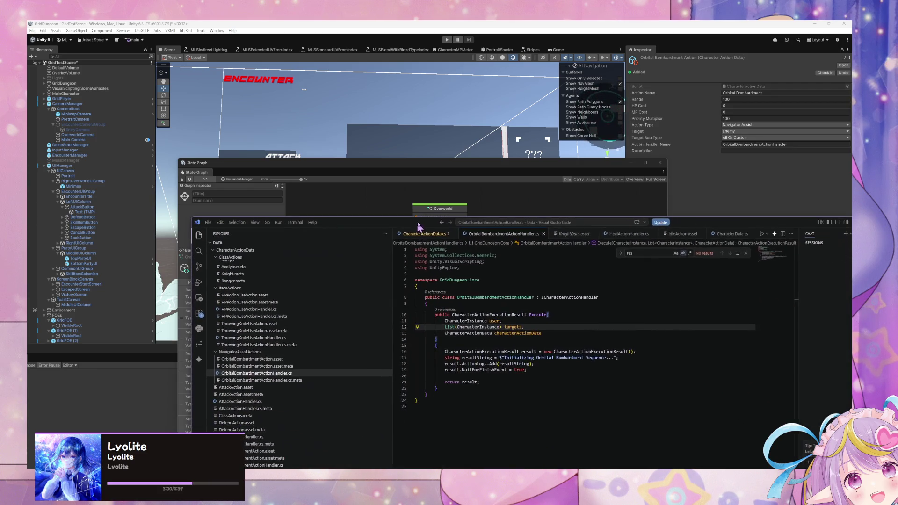
{"action": "left_click", "coordinate": [510, 206]}
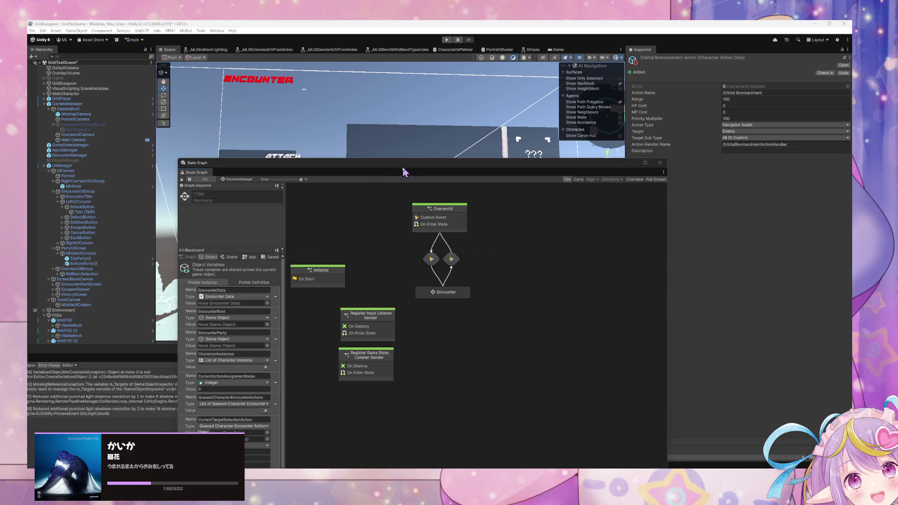
Select the Encounter state and open its inner graph
{"action": "mouse_move", "coordinate": [402, 168]}
{"action": "left_mouse_down"}
{"action": "mouse_move", "coordinate": [603, 159]}
{"action": "mouse_move", "coordinate": [589, 158]}
{"action": "left_mouse_up"}
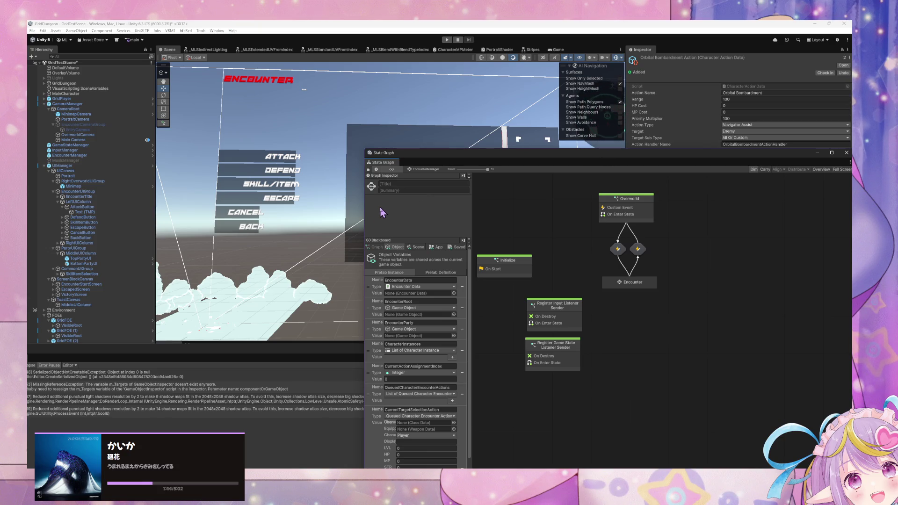
{"action": "scroll", "coordinate": [439, 265], "scroll_direction": "down", "scroll_amount": 3}
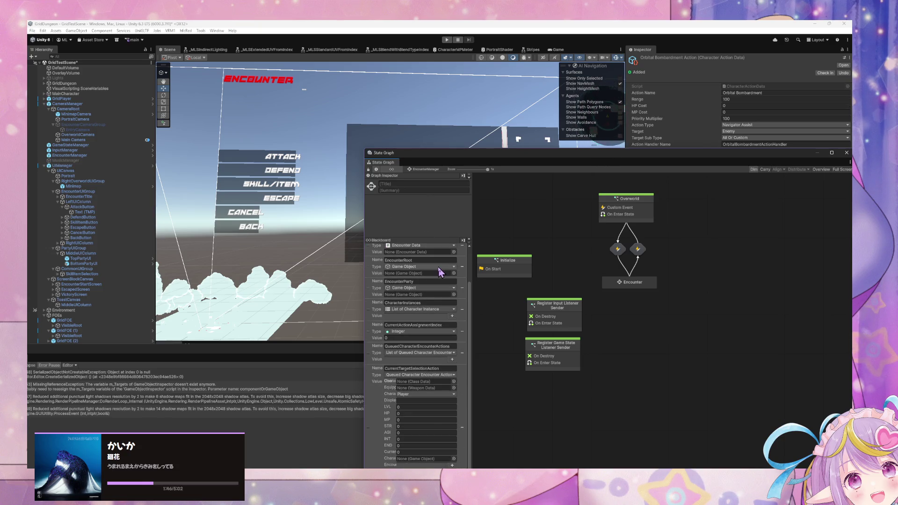
{"action": "scroll", "coordinate": [442, 271], "scroll_direction": "up", "scroll_amount": 3}
{"action": "left_click", "coordinate": [632, 283]}
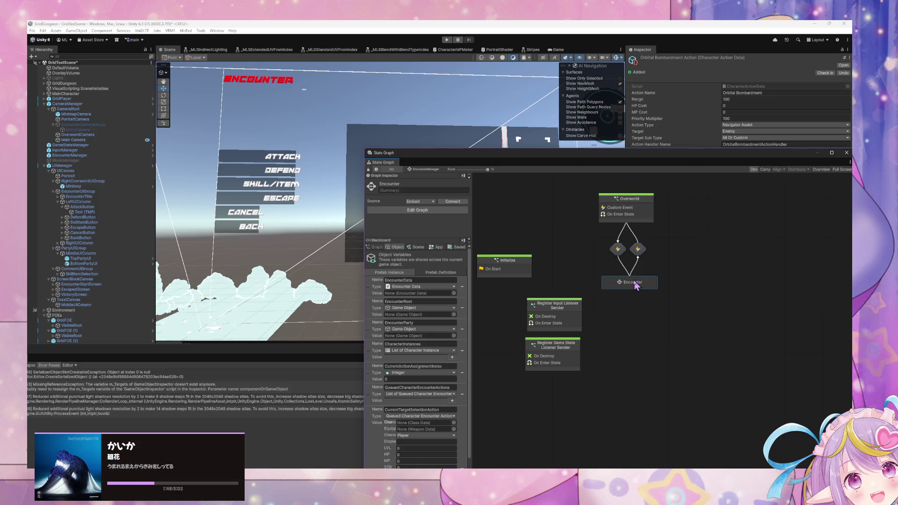
{"action": "left_click_drag", "start_coordinate": [548, 154], "coordinate": [335, 170]}
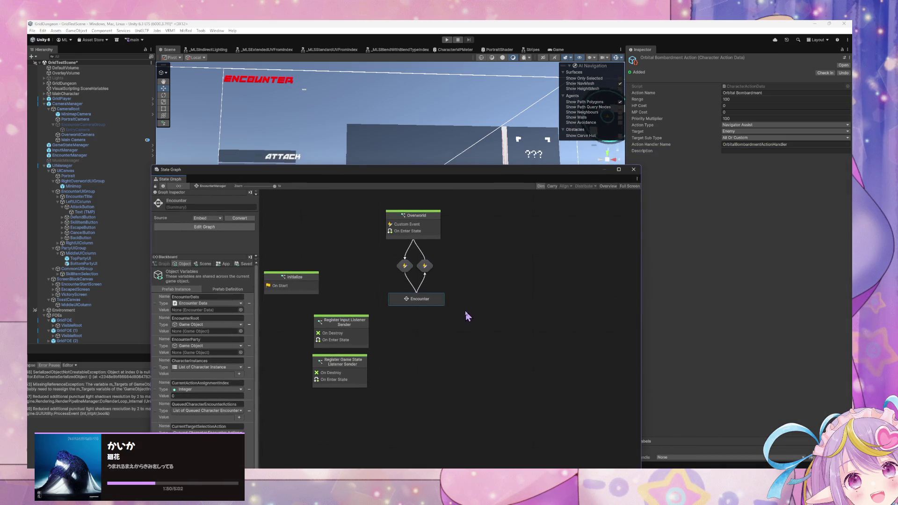
{"action": "double_click", "coordinate": [424, 302]}
Glance at the scene and object variables, then select the Assign Character Actions state
{"action": "scroll", "coordinate": [427, 297], "scroll_direction": "up", "scroll_amount": 5}
{"action": "scroll", "coordinate": [428, 296], "scroll_direction": "left", "scroll_amount": 5}
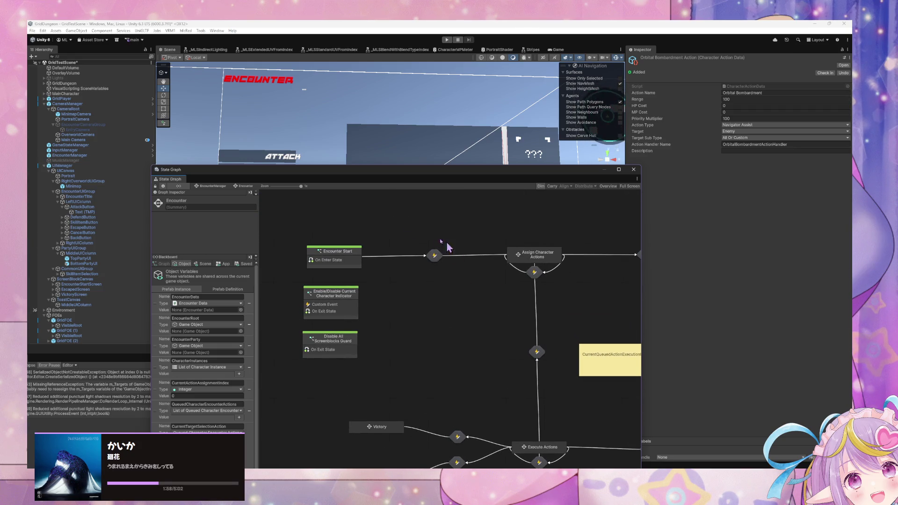
{"action": "mouse_move", "coordinate": [381, 177]}
{"action": "left_mouse_down"}
{"action": "mouse_move", "coordinate": [341, 234]}
{"action": "mouse_move", "coordinate": [294, 271]}
{"action": "mouse_move", "coordinate": [404, 246]}
{"action": "mouse_move", "coordinate": [281, 213]}
{"action": "mouse_move", "coordinate": [592, 119]}
{"action": "mouse_move", "coordinate": [602, 89]}
{"action": "left_mouse_up"}
{"action": "scroll", "coordinate": [443, 228], "scroll_direction": "down", "scroll_amount": 3}
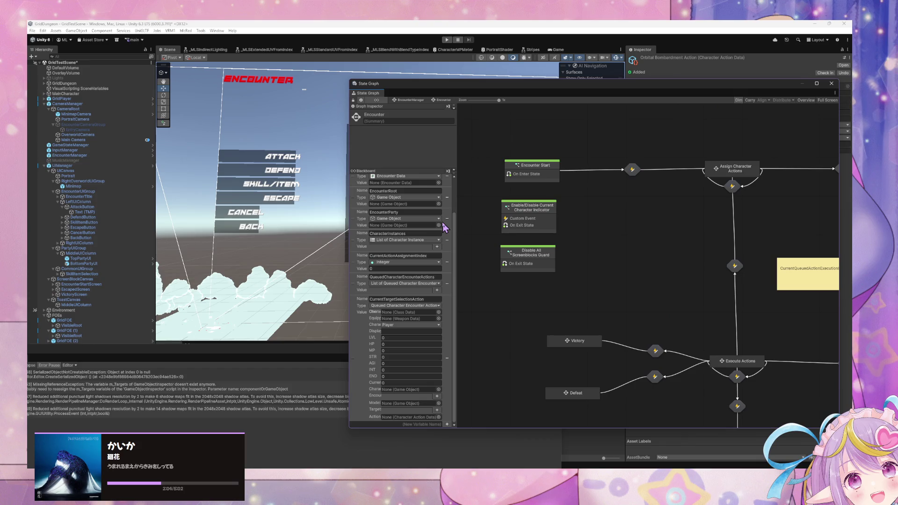
{"action": "scroll", "coordinate": [444, 227], "scroll_direction": "up", "scroll_amount": 3}
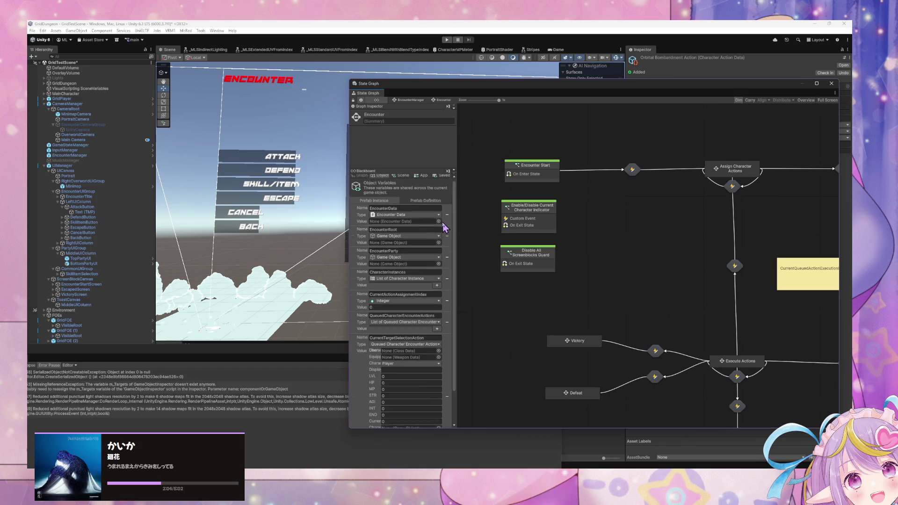
{"action": "left_click", "coordinate": [401, 178]}
{"action": "left_click", "coordinate": [382, 178]}
{"action": "scroll", "coordinate": [402, 237], "scroll_direction": "down", "scroll_amount": 3}
{"action": "scroll", "coordinate": [403, 236], "scroll_direction": "up", "scroll_amount": 3}
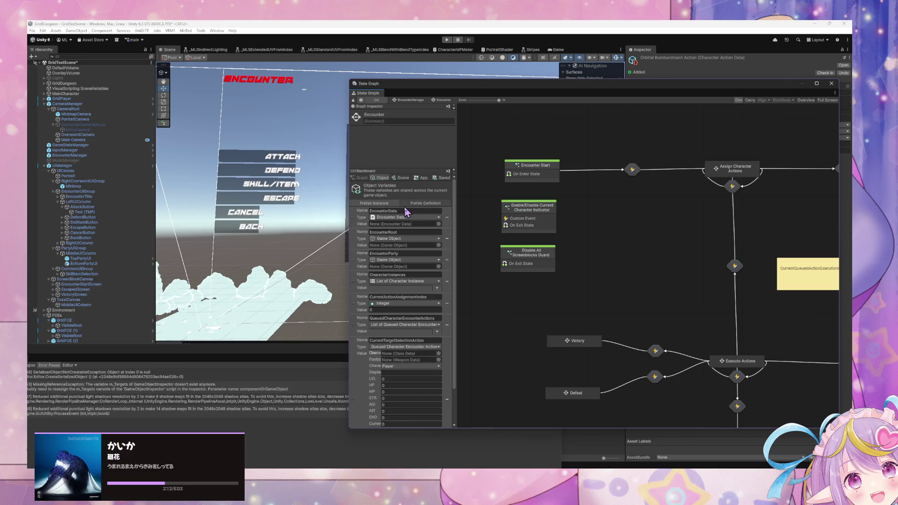
{"action": "scroll", "coordinate": [406, 212], "scroll_direction": "down", "scroll_amount": 3}
{"action": "scroll", "coordinate": [405, 211], "scroll_direction": "up", "scroll_amount": 3}
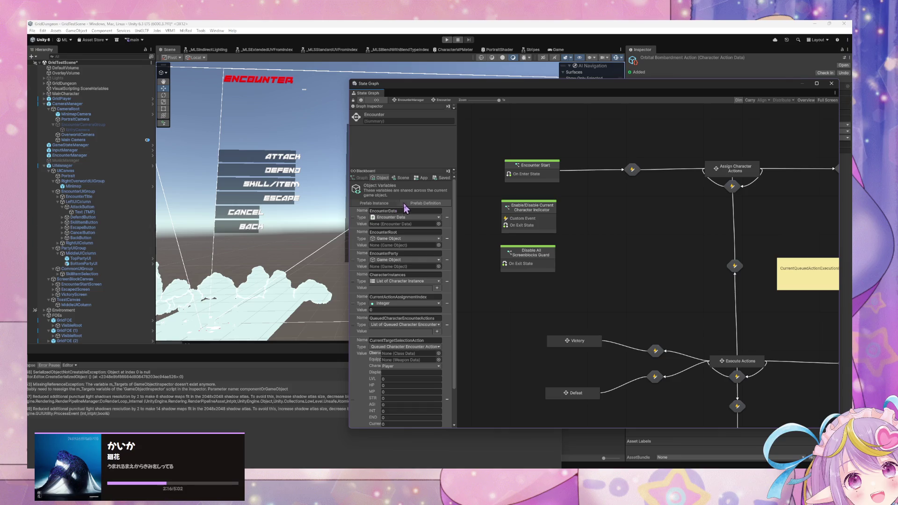
{"action": "mouse_move", "coordinate": [736, 215]}
{"action": "left_mouse_down"}
{"action": "mouse_move", "coordinate": [613, 254]}
{"action": "mouse_move", "coordinate": [536, 241]}
{"action": "mouse_move", "coordinate": [598, 233]}
{"action": "mouse_move", "coordinate": [579, 227]}
{"action": "left_mouse_up"}
{"action": "left_click", "coordinate": [579, 226]}
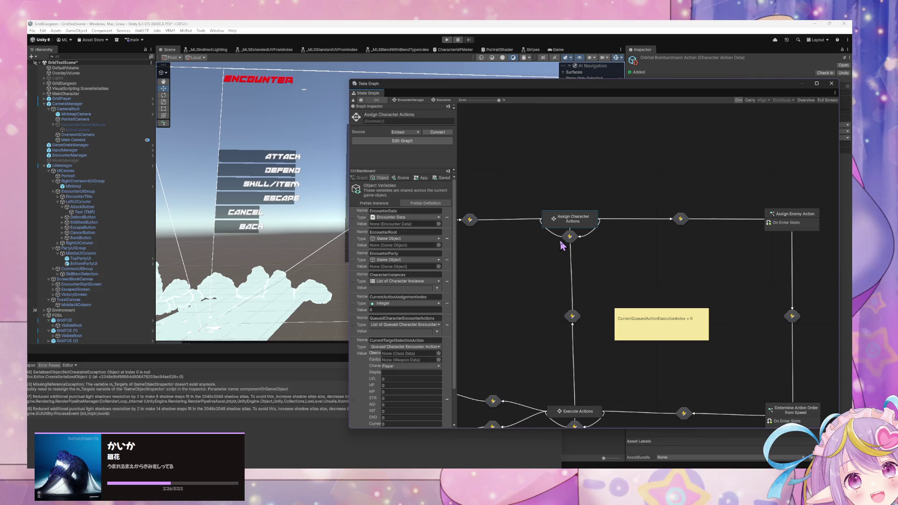
Open the Select Main Action script graph inside Assign Character Actions and look over its nodes
{"action": "double_click", "coordinate": [580, 227]}
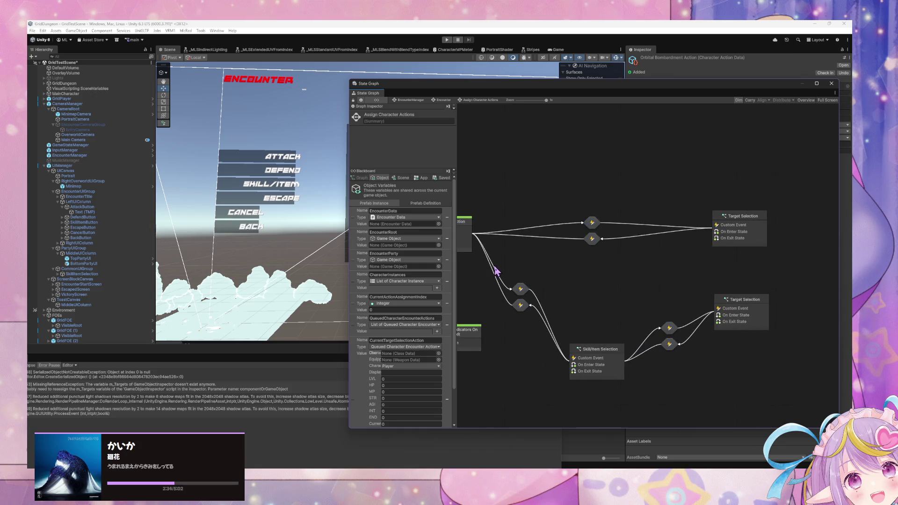
{"action": "mouse_move", "coordinate": [496, 271]}
{"action": "left_mouse_down"}
{"action": "mouse_move", "coordinate": [532, 250]}
{"action": "mouse_move", "coordinate": [613, 248]}
{"action": "left_mouse_up"}
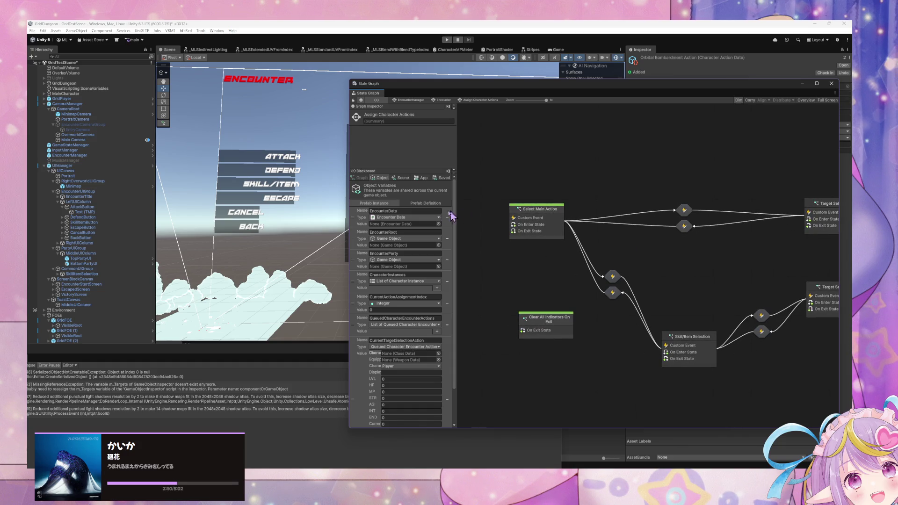
{"action": "mouse_move", "coordinate": [579, 88]}
{"action": "left_mouse_down"}
{"action": "mouse_move", "coordinate": [427, 300]}
{"action": "mouse_move", "coordinate": [485, 134]}
{"action": "mouse_move", "coordinate": [458, 144]}
{"action": "left_mouse_up"}
{"action": "left_click", "coordinate": [435, 286]}
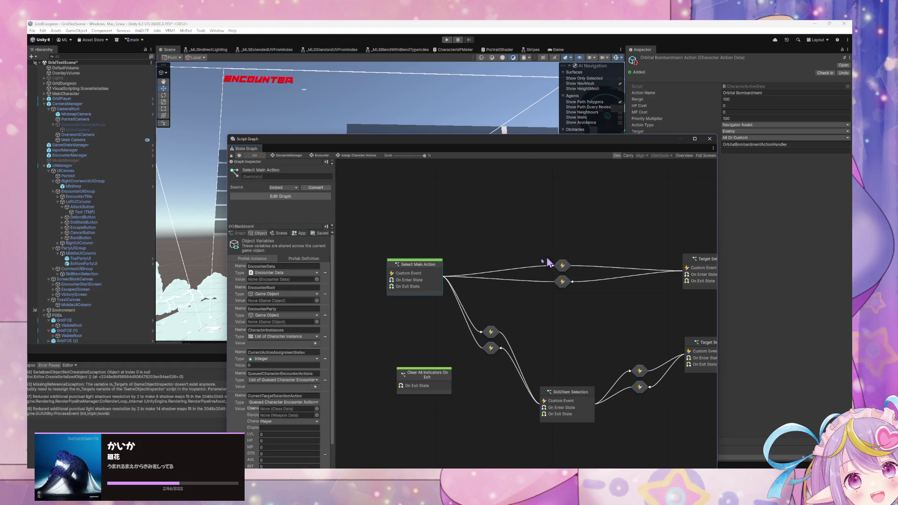
{"action": "double_click", "coordinate": [441, 263]}
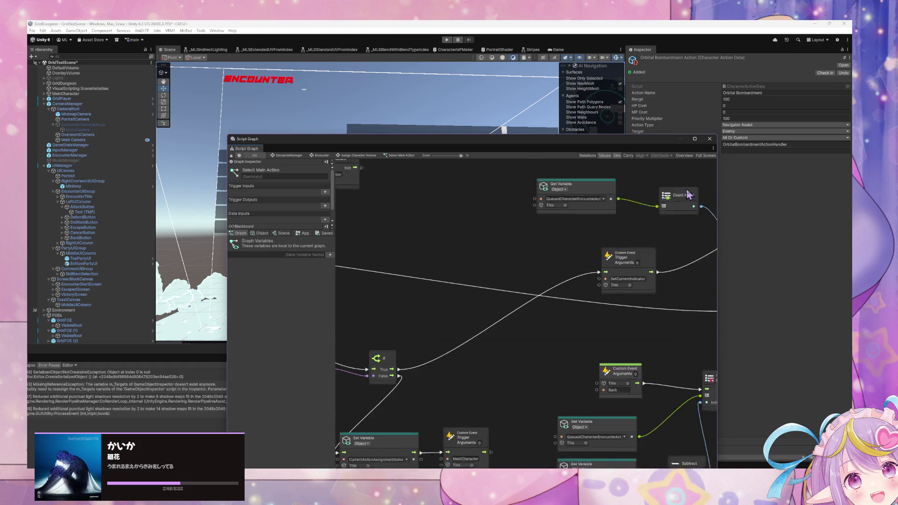
{"action": "left_click_drag", "start_coordinate": [686, 194], "coordinate": [510, 190]}
{"action": "left_click_drag", "start_coordinate": [641, 307], "coordinate": [475, 219]}
{"action": "mouse_move", "coordinate": [622, 263]}
{"action": "left_mouse_down"}
{"action": "mouse_move", "coordinate": [594, 302]}
{"action": "mouse_move", "coordinate": [560, 257]}
{"action": "mouse_move", "coordinate": [676, 326]}
{"action": "left_mouse_up"}
Go back up to the Encounter graph, then reopen Assign Character Actions and Select Main Action
{"action": "left_click", "coordinate": [358, 157]}
{"action": "left_click", "coordinate": [328, 156]}
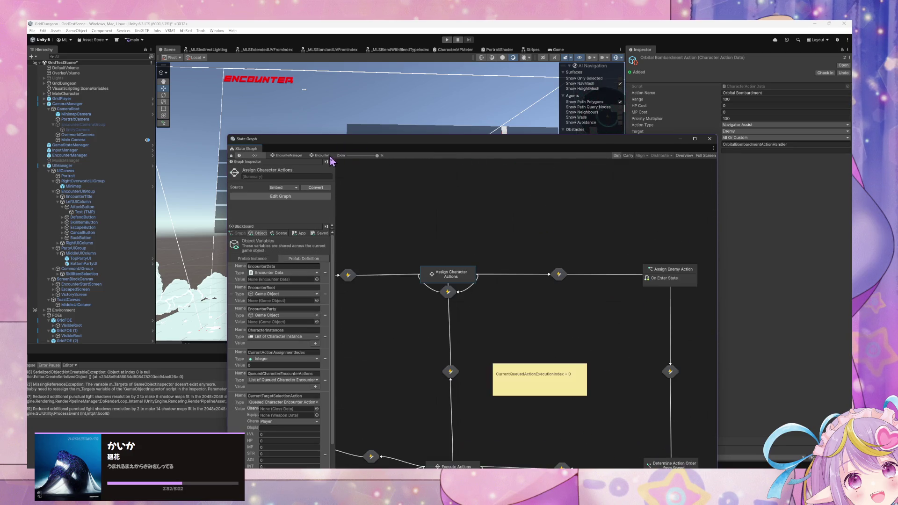
{"action": "mouse_move", "coordinate": [442, 315]}
{"action": "left_mouse_down"}
{"action": "mouse_move", "coordinate": [575, 185]}
{"action": "mouse_move", "coordinate": [558, 266]}
{"action": "mouse_move", "coordinate": [570, 283]}
{"action": "left_mouse_up"}
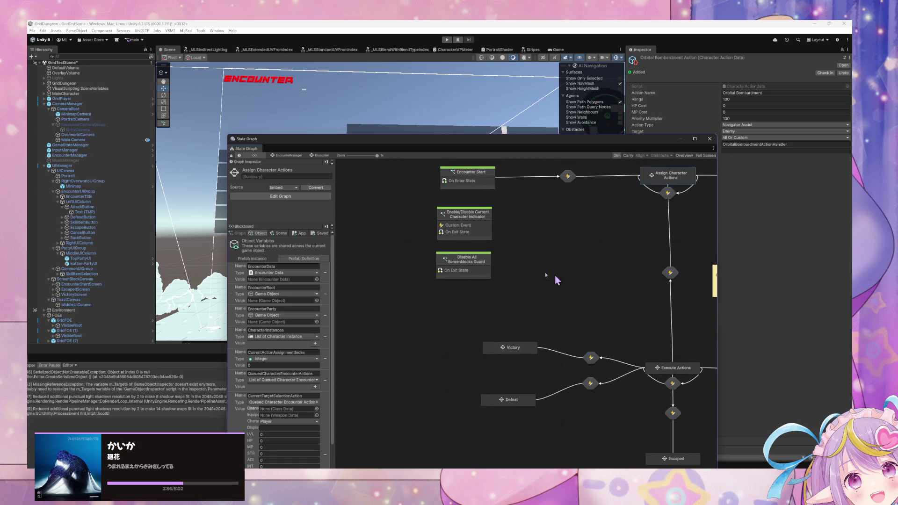
{"action": "mouse_move", "coordinate": [499, 230]}
{"action": "left_mouse_down"}
{"action": "mouse_move", "coordinate": [526, 253]}
{"action": "mouse_move", "coordinate": [532, 297]}
{"action": "mouse_move", "coordinate": [621, 368]}
{"action": "left_mouse_up"}
{"action": "double_click", "coordinate": [518, 244]}
{"action": "scroll", "coordinate": [491, 328], "scroll_direction": "down", "scroll_amount": 2}
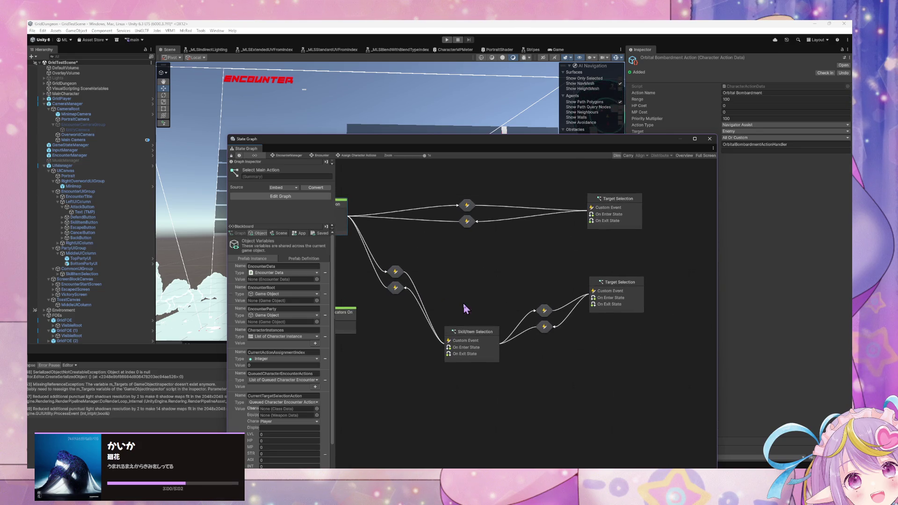
{"action": "left_click_drag", "start_coordinate": [329, 145], "coordinate": [414, 164]}
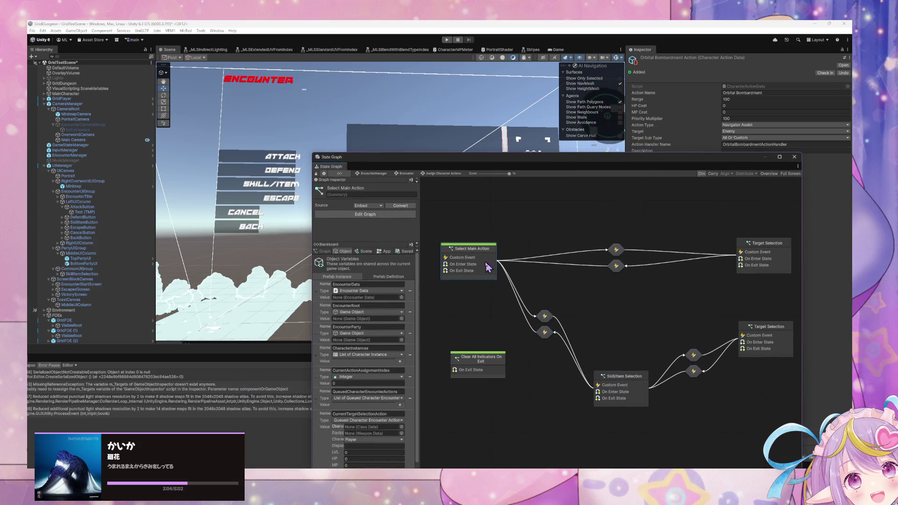
{"action": "double_click", "coordinate": [475, 267]}
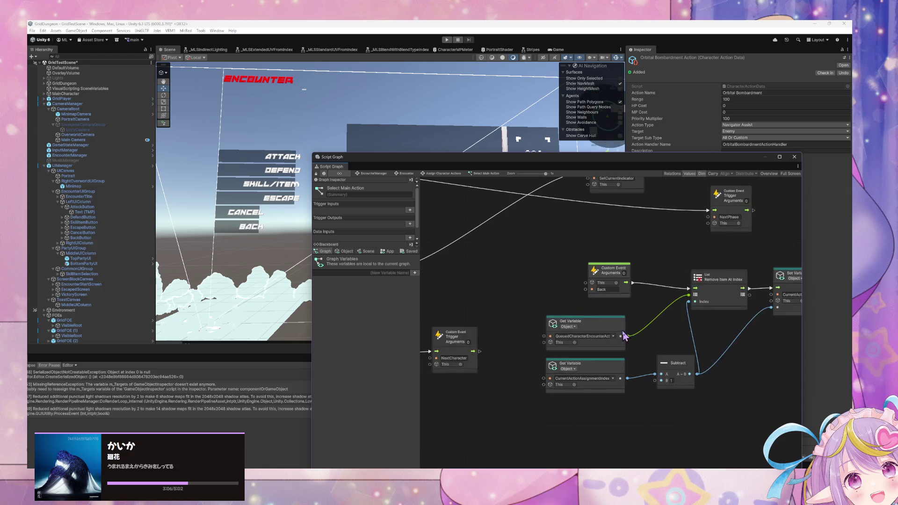
{"action": "left_click_drag", "start_coordinate": [474, 155], "coordinate": [220, 286]}
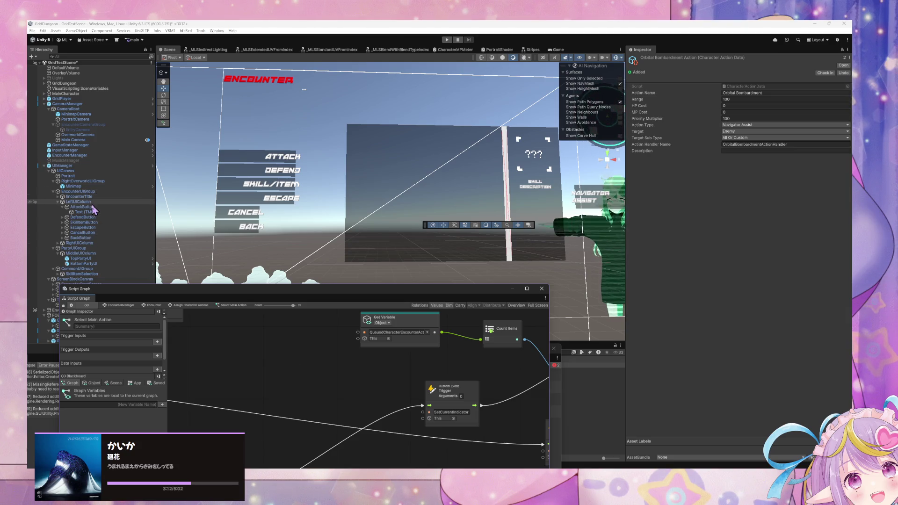
In the Hierarchy, expand RightUIColumn and select NavigatorAssistButton to view its state graph
{"action": "left_click_drag", "start_coordinate": [118, 288], "coordinate": [200, 300]}
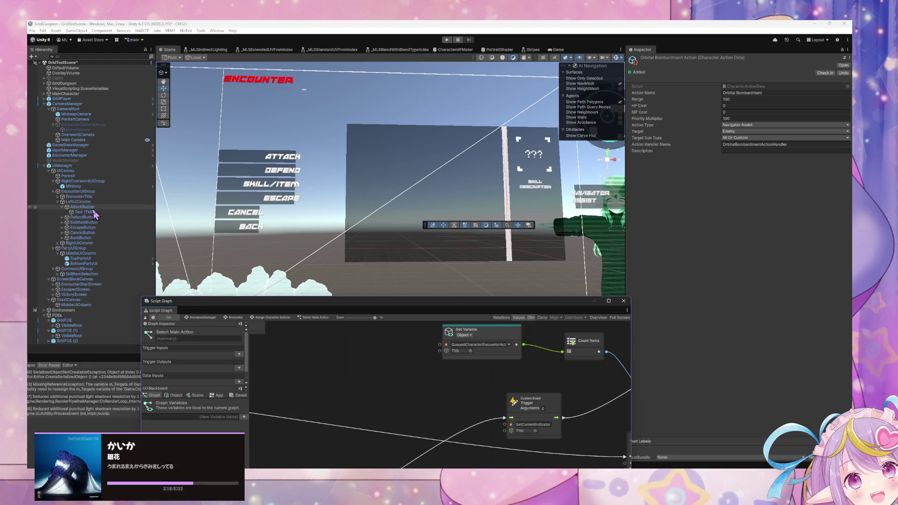
{"action": "left_click", "coordinate": [56, 182]}
{"action": "left_click", "coordinate": [53, 181]}
{"action": "left_click", "coordinate": [58, 196]}
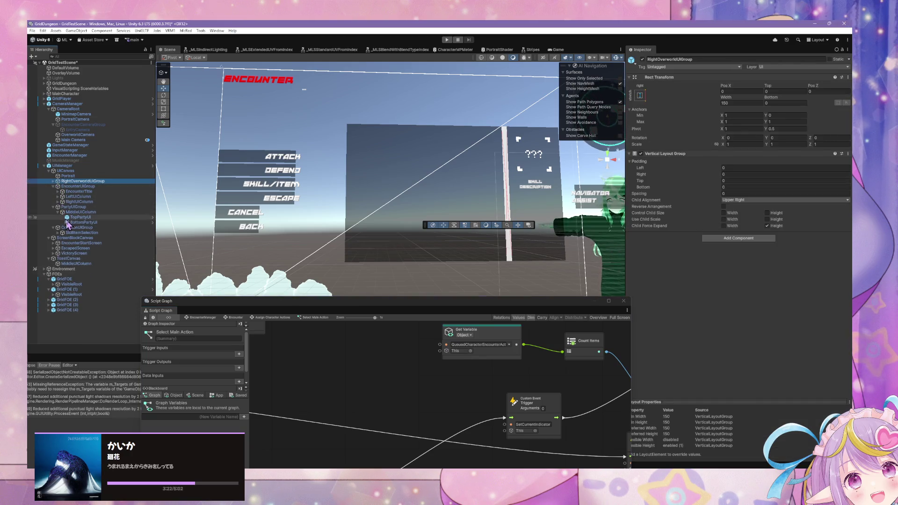
{"action": "left_click", "coordinate": [59, 201]}
{"action": "left_click", "coordinate": [65, 202]}
{"action": "left_click", "coordinate": [80, 207]}
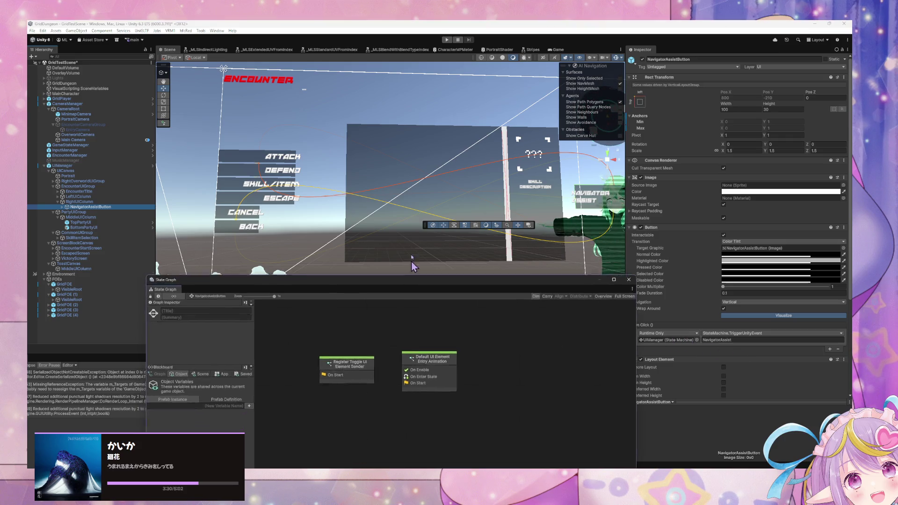
Select UIManager and open its Relay Events script graph
{"action": "left_click_drag", "start_coordinate": [408, 308], "coordinate": [485, 143]}
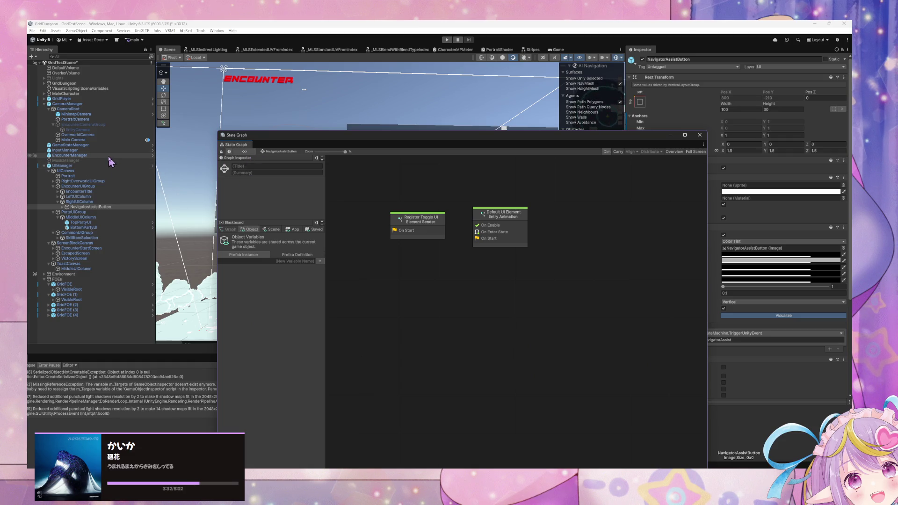
{"action": "left_click", "coordinate": [75, 166]}
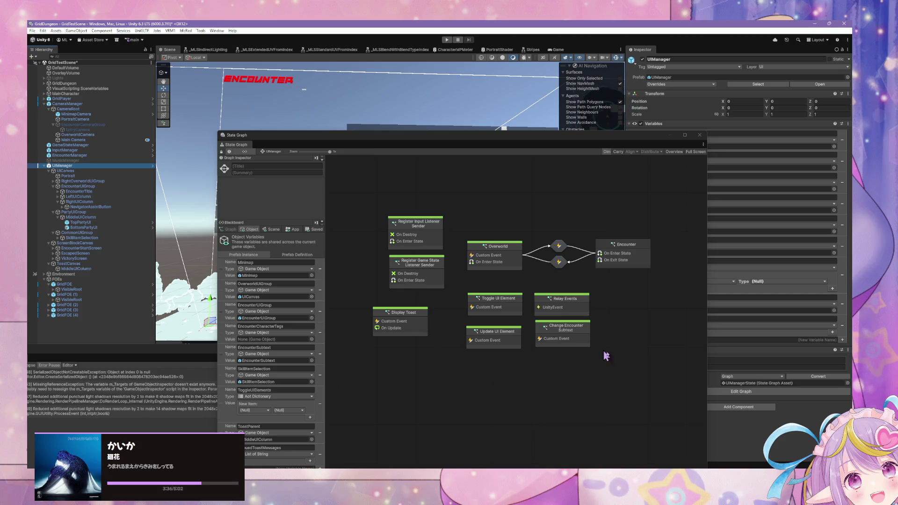
{"action": "double_click", "coordinate": [564, 302]}
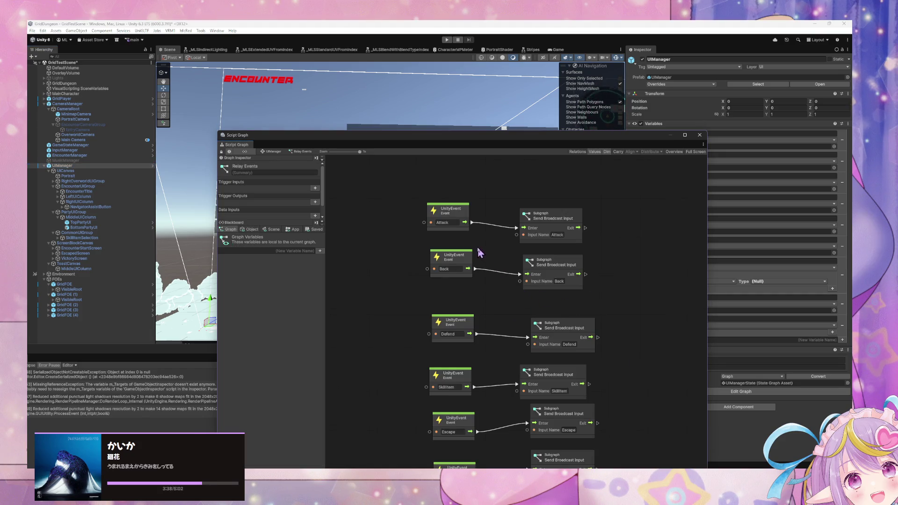
Duplicate the Back event relay nodes and rename the copy's event to NavigatorAssist
{"action": "left_click_drag", "start_coordinate": [594, 301], "coordinate": [424, 249]}
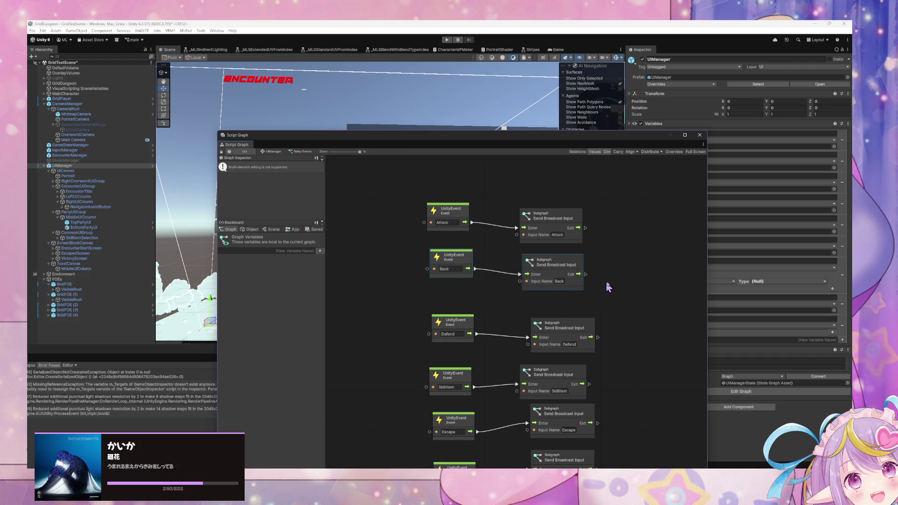
{"action": "left_click_drag", "start_coordinate": [627, 279], "coordinate": [497, 274]}
{"action": "key", "text": "ctrl+d"}
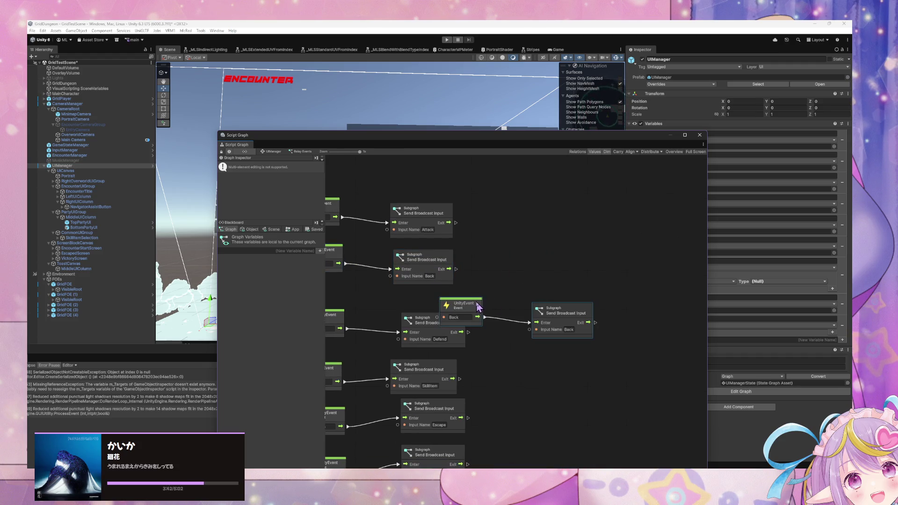
{"action": "left_click_drag", "start_coordinate": [477, 307], "coordinate": [537, 261]}
{"action": "left_click", "coordinate": [525, 272]}
{"action": "type", "text": "Nav"}
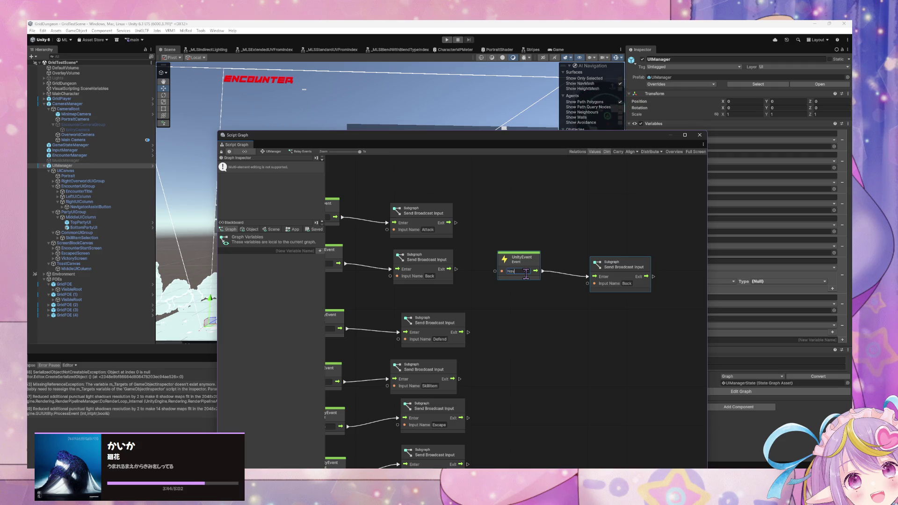
{"action": "type", "text": "igatorAssist"}
{"action": "double_click", "coordinate": [529, 274]}
Check the Send Broadcast Input subgraph, then select EncounterManager to show its state graph
{"action": "double_click", "coordinate": [626, 285]}
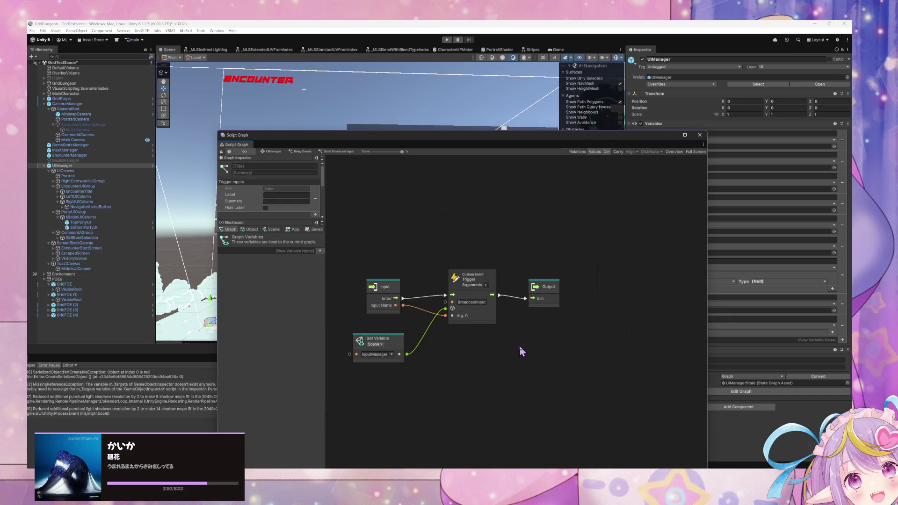
{"action": "left_click", "coordinate": [303, 152]}
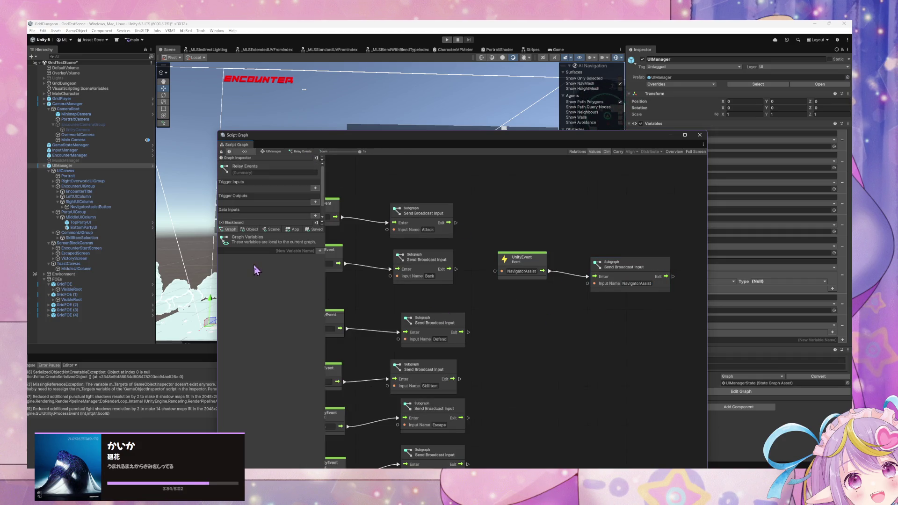
{"action": "left_click", "coordinate": [76, 156]}
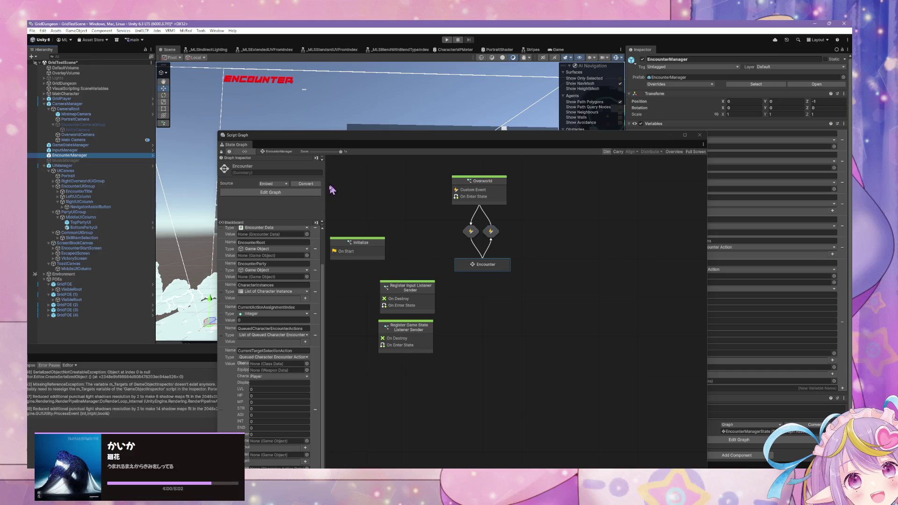
{"action": "left_click_drag", "start_coordinate": [407, 197], "coordinate": [441, 264]}
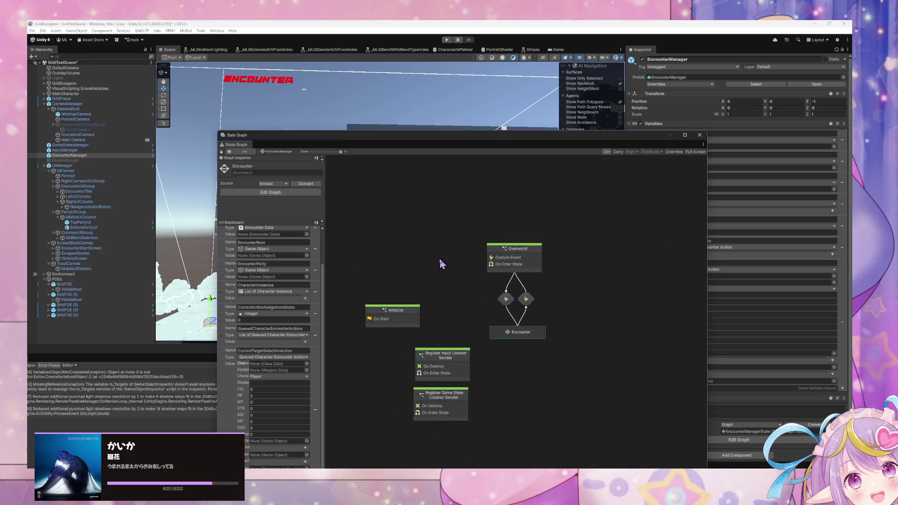
Open the Encounter state's Encounter Start script graph and show the Blackboard's object variables
{"action": "double_click", "coordinate": [521, 333]}
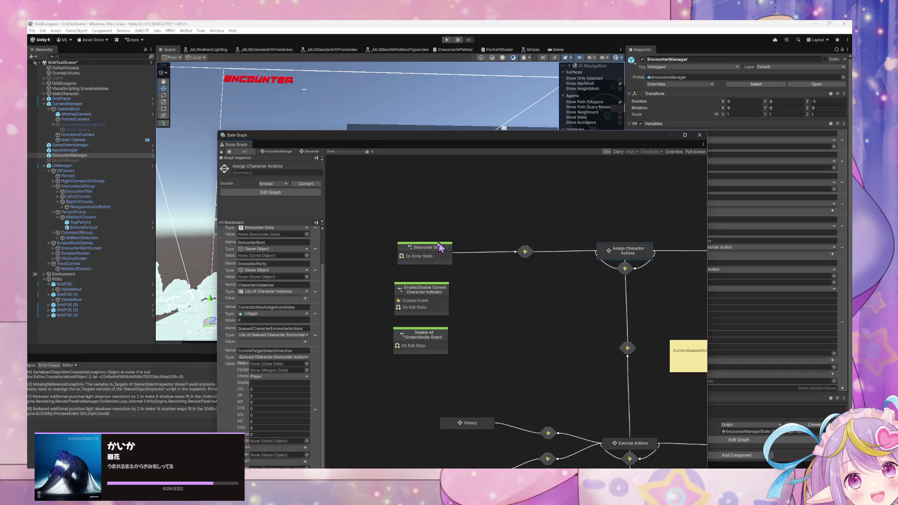
{"action": "double_click", "coordinate": [443, 253]}
{"action": "left_click_drag", "start_coordinate": [645, 271], "coordinate": [684, 294]}
{"action": "left_click_drag", "start_coordinate": [568, 252], "coordinate": [668, 253]}
{"action": "left_click", "coordinate": [249, 230]}
{"action": "scroll", "coordinate": [285, 332], "scroll_direction": "down", "scroll_amount": 3}
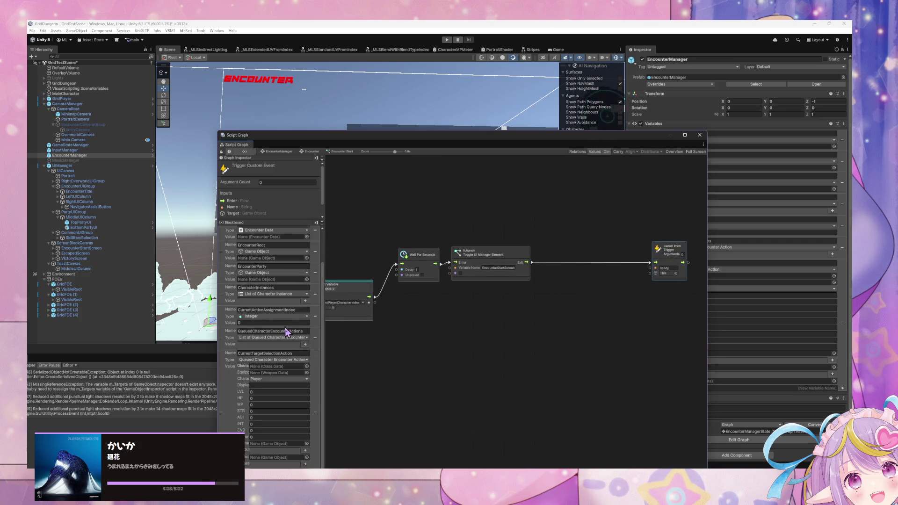
{"action": "left_click_drag", "start_coordinate": [327, 135], "coordinate": [354, 57]}
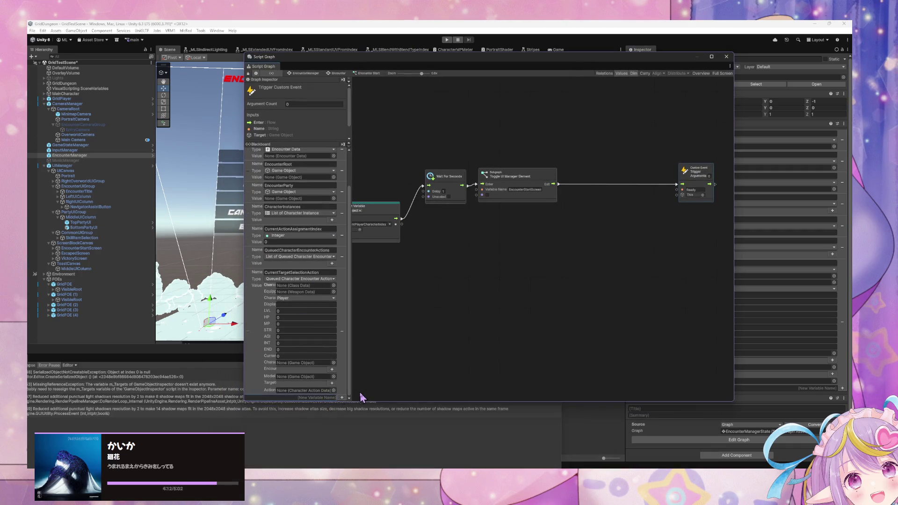
Add object variable NavigatorAssistCharge of type Float with value 100
{"action": "type", "text": "N"}
{"action": "type", "text": "avigatorA"}
{"action": "type", "text": "ssistCharge"}
{"action": "key", "text": "Return"}
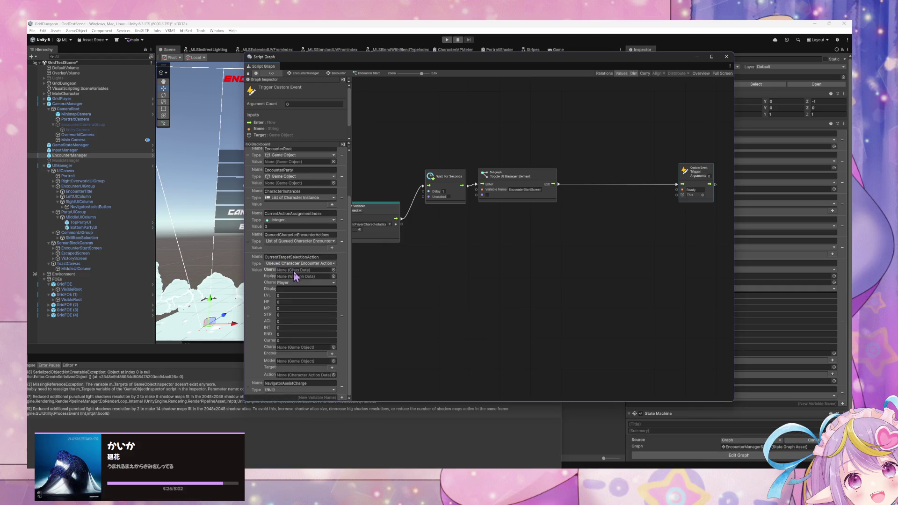
{"action": "left_click", "coordinate": [290, 390]}
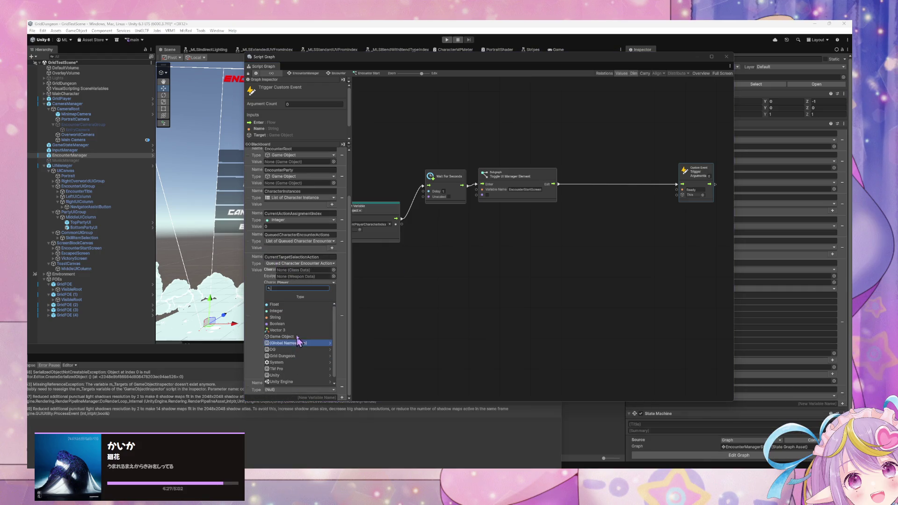
{"action": "left_click", "coordinate": [301, 306]}
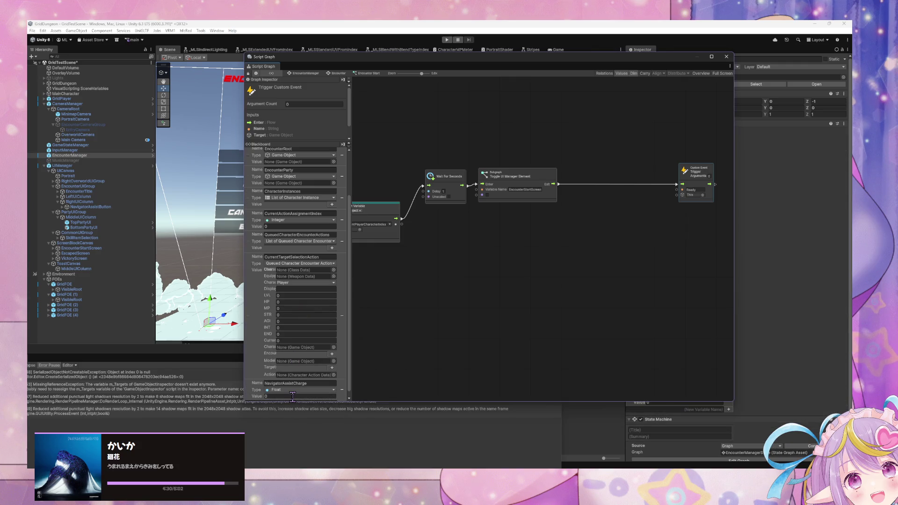
{"action": "type", "text": "1"}
{"action": "left_click", "coordinate": [472, 263]}
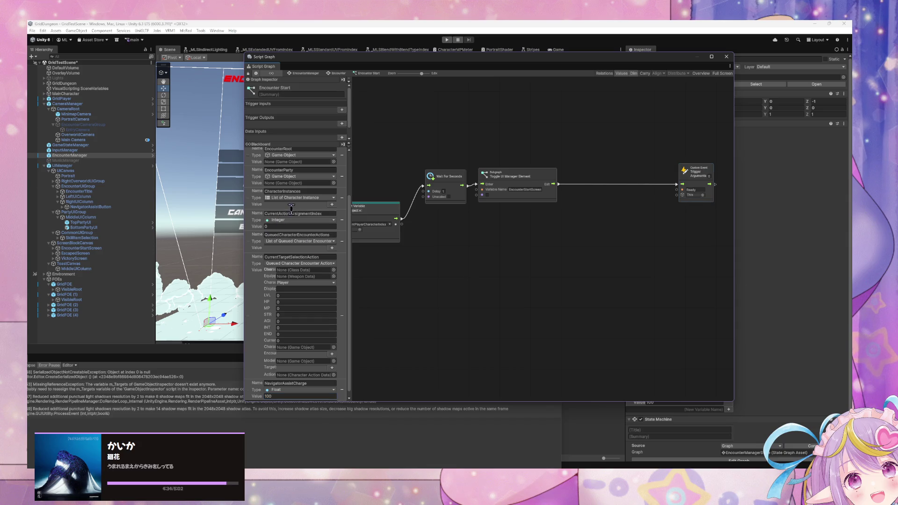
{"action": "scroll", "coordinate": [314, 211], "scroll_direction": "down", "scroll_amount": 1}
{"action": "scroll", "coordinate": [314, 216], "scroll_direction": "up", "scroll_amount": 4}
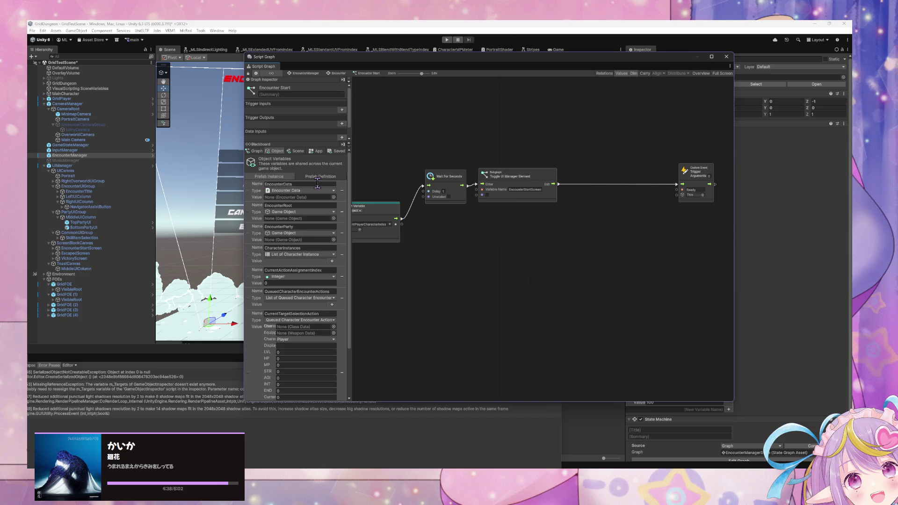
{"action": "left_click_drag", "start_coordinate": [474, 56], "coordinate": [288, 105]}
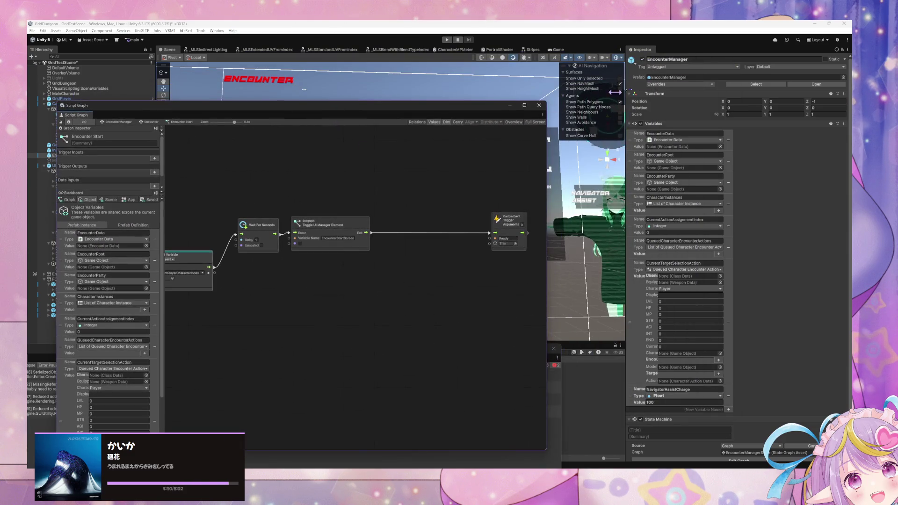
{"action": "left_click", "coordinate": [680, 84]}
Apply all overrides to the EncounterManager prefab
{"action": "left_click", "coordinate": [724, 124]}
{"action": "mouse_move", "coordinate": [407, 106]}
{"action": "left_mouse_down"}
{"action": "mouse_move", "coordinate": [531, 60]}
{"action": "mouse_move", "coordinate": [550, 37]}
{"action": "left_mouse_up"}
{"action": "scroll", "coordinate": [269, 267], "scroll_direction": "down", "scroll_amount": 3}
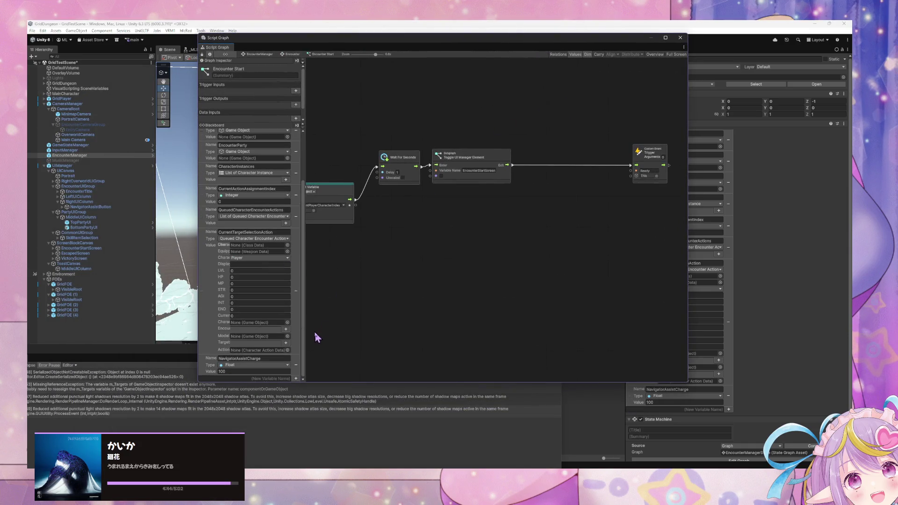
Add a Set NavigatorAssistCharge node between the subgraph exit and the custom event trigger
{"action": "right_click", "coordinate": [550, 202]}
{"action": "type", "text": "set"}
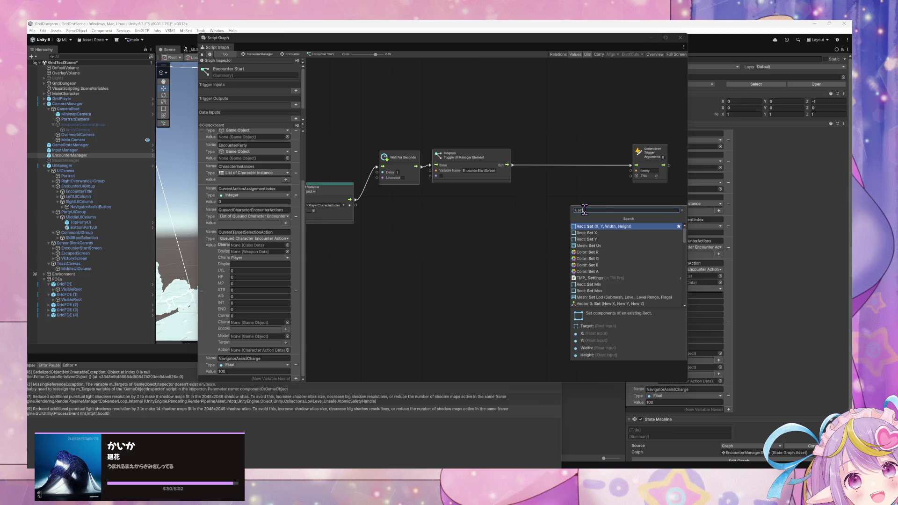
{"action": "key", "text": "BackSpace"}
{"action": "key", "text": "BackSpace"}
{"action": "key", "text": "BackSpace"}
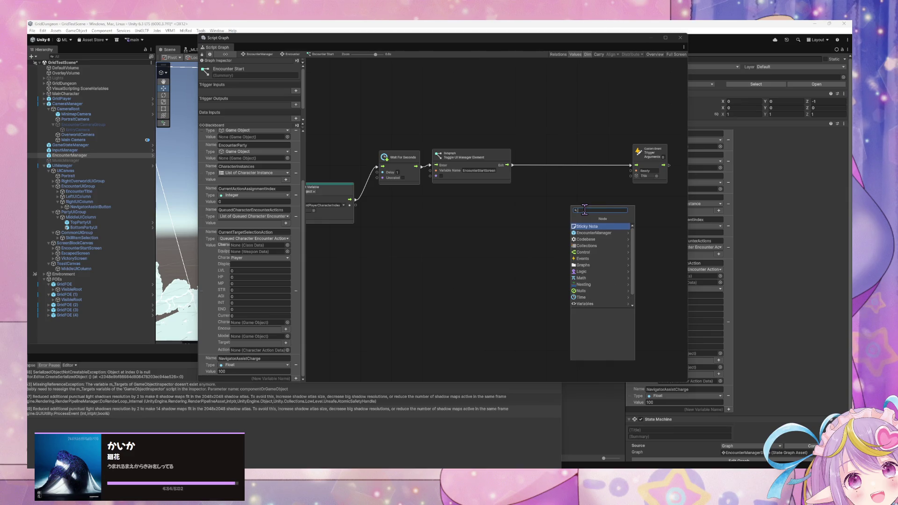
{"action": "type", "text": "set"}
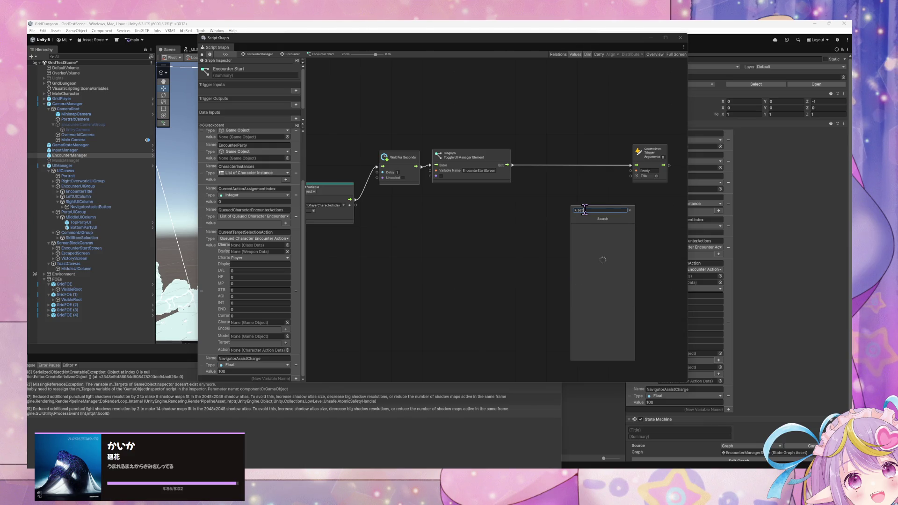
{"action": "type", "text": " nav"}
{"action": "type", "text": "ig"}
{"action": "key", "text": "BackSpace"}
{"action": "key", "text": "BackSpace"}
{"action": "key", "text": "BackSpace"}
{"action": "type", "text": "igator"}
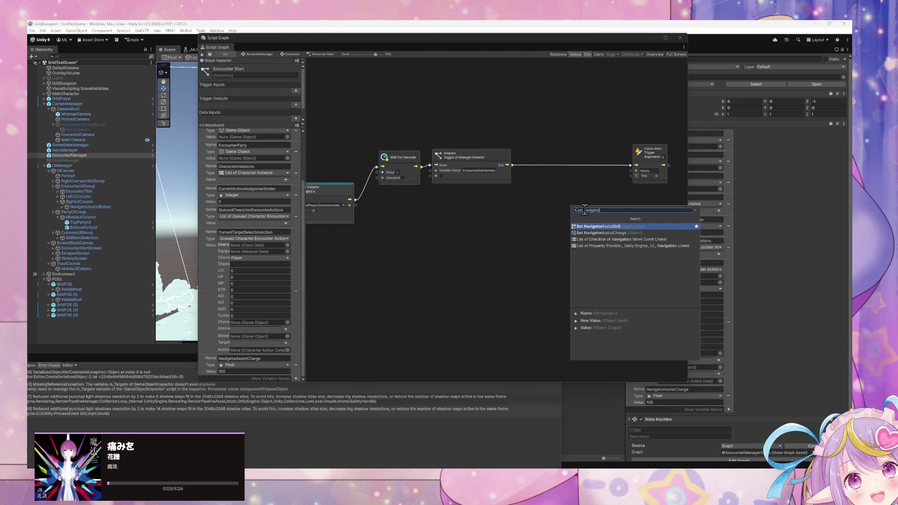
{"action": "key", "text": "Down"}
{"action": "key", "text": "Return"}
{"action": "left_click_drag", "start_coordinate": [514, 166], "coordinate": [550, 216]}
{"action": "left_click_drag", "start_coordinate": [608, 217], "coordinate": [631, 166]}
Feed a Float Literal of 100 into the Set NavigatorAssistCharge value
{"action": "right_click", "coordinate": [529, 255]}
{"action": "left_click", "coordinate": [548, 263]}
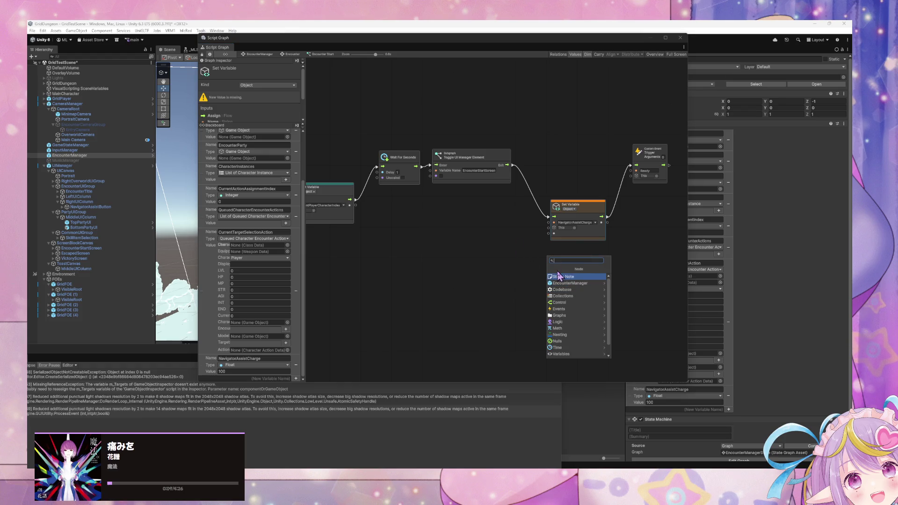
{"action": "type", "text": "float"}
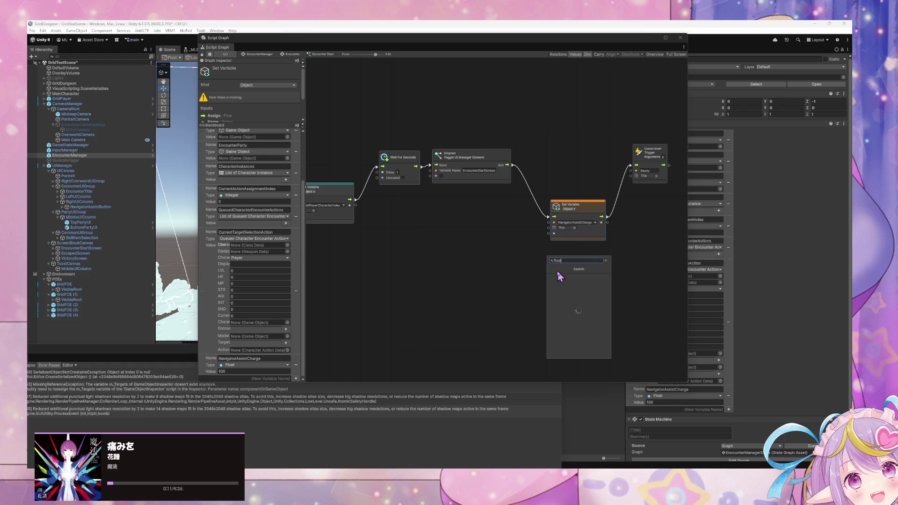
{"action": "left_click", "coordinate": [558, 276]}
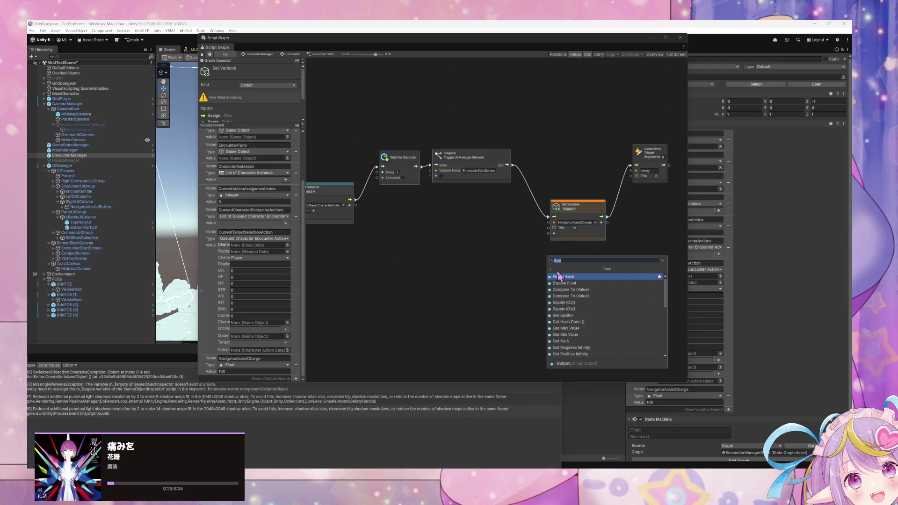
{"action": "left_click", "coordinate": [559, 276]}
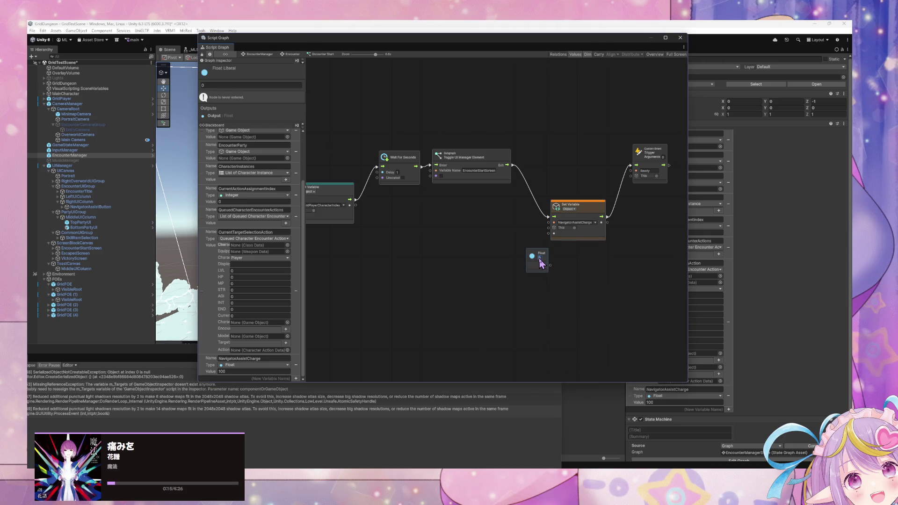
{"action": "type", "text": "1000"}
{"action": "key", "text": "BackSpace"}
{"action": "mouse_move", "coordinate": [545, 265]}
{"action": "left_mouse_down"}
{"action": "mouse_move", "coordinate": [554, 233]}
{"action": "mouse_move", "coordinate": [513, 248]}
{"action": "mouse_move", "coordinate": [511, 239]}
{"action": "left_mouse_up"}
Add a sticky note reading 'Temp Set Charge to 100 on Start for now' below Set Variable
{"action": "right_click", "coordinate": [555, 264]}
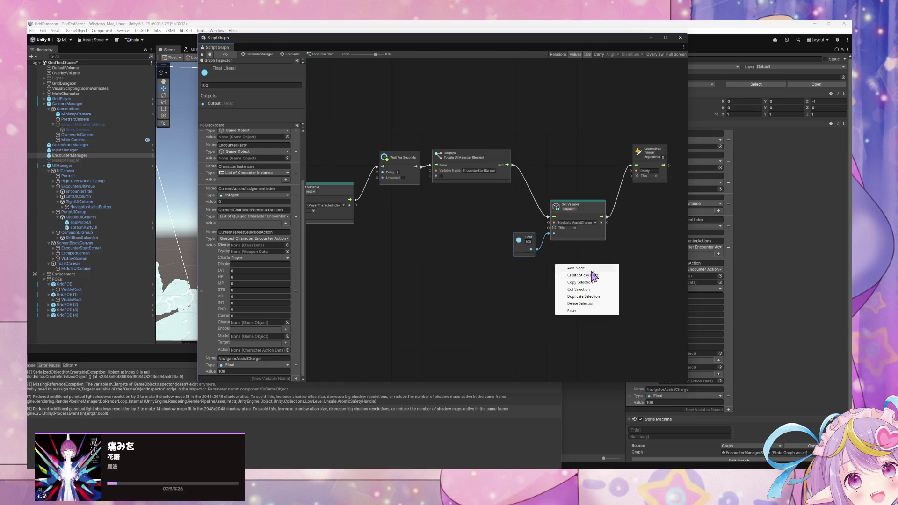
{"action": "left_click", "coordinate": [589, 280]}
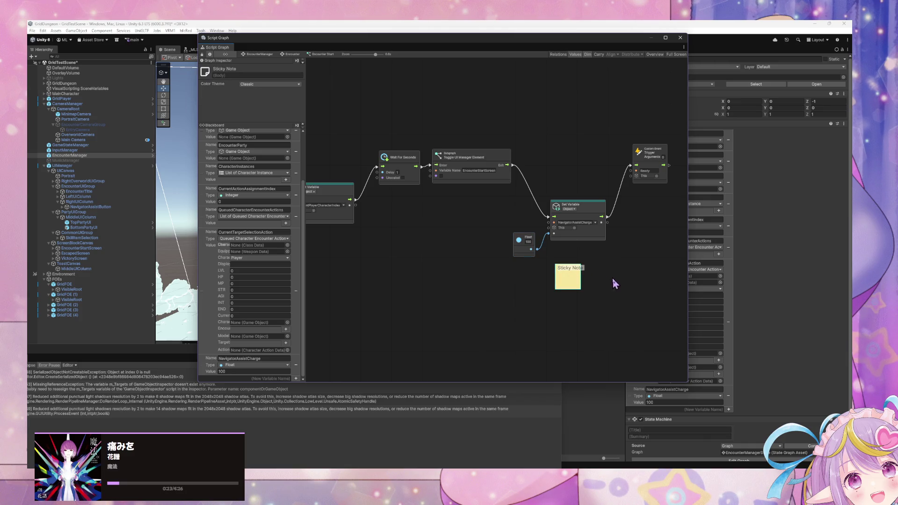
{"action": "left_click", "coordinate": [246, 74]}
{"action": "triple_click", "coordinate": [245, 68]}
{"action": "key", "text": "BackSpace"}
{"action": "left_click", "coordinate": [245, 76]}
{"action": "type", "text": "/T"}
{"action": "key", "text": "BackSpace"}
{"action": "key", "text": "BackSpace"}
{"action": "type", "text": "T"}
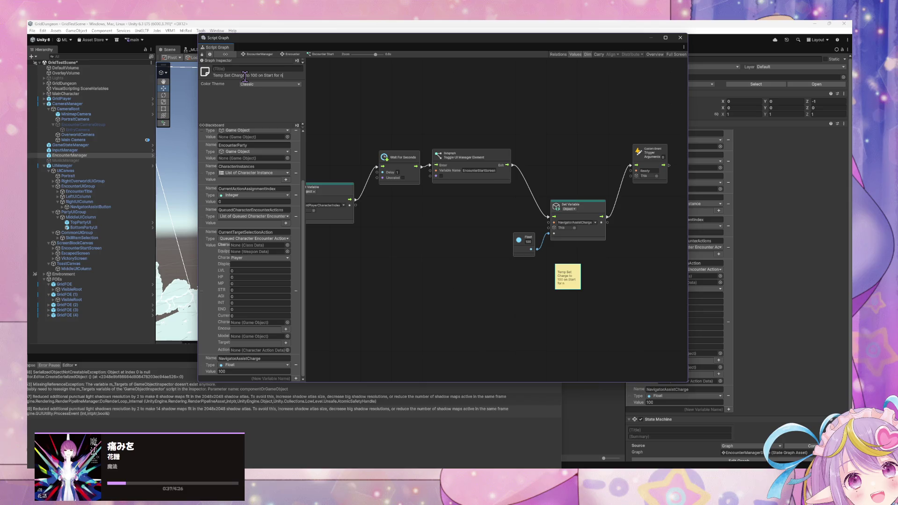
{"action": "key", "text": "Return"}
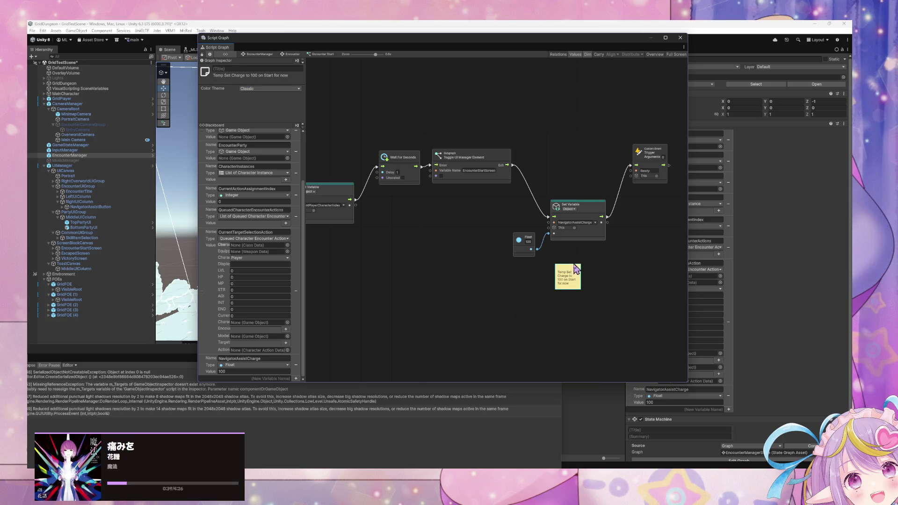
{"action": "left_click_drag", "start_coordinate": [573, 271], "coordinate": [584, 255]}
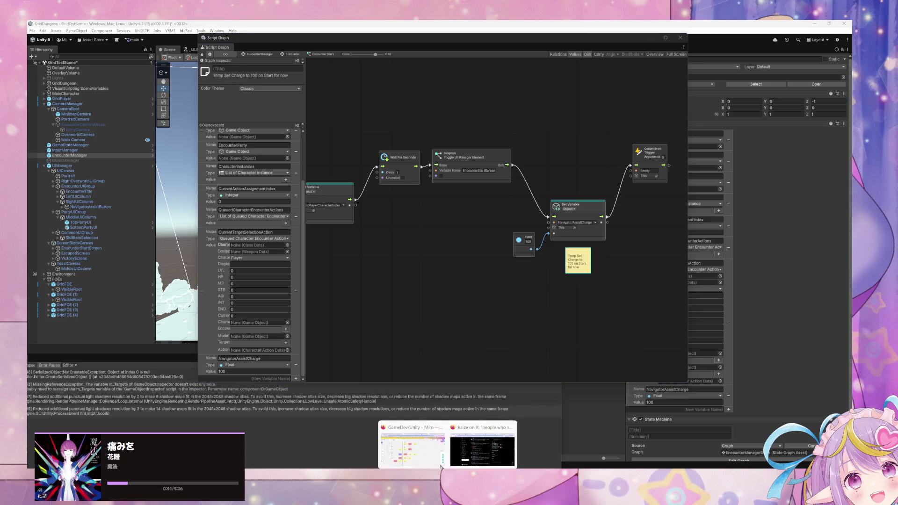
In Miro's Kanban, add a Not Started card for implementing Assist Charge on actions, then return to Unity
{"action": "left_click", "coordinate": [401, 437]}
{"action": "scroll", "coordinate": [488, 431], "scroll_direction": "down", "scroll_amount": 2}
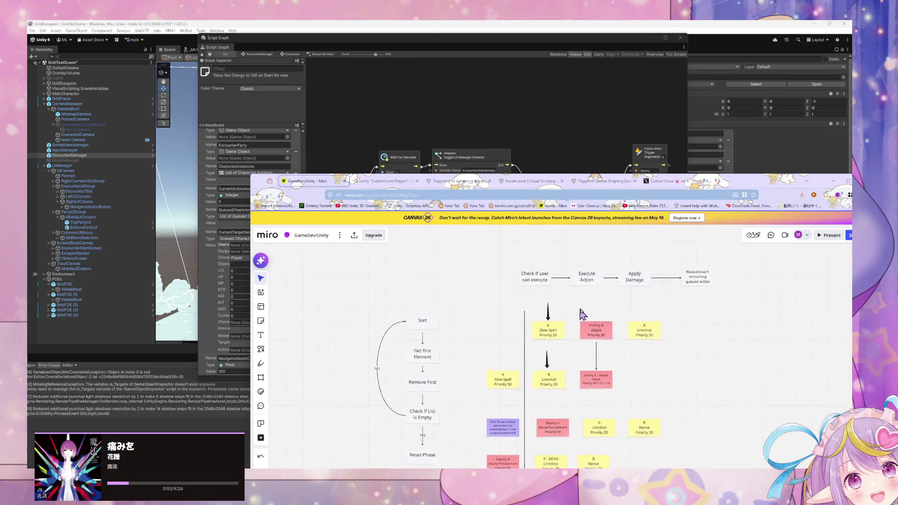
{"action": "scroll", "coordinate": [625, 311], "scroll_direction": "right", "scroll_amount": 5}
{"action": "scroll", "coordinate": [609, 323], "scroll_direction": "up", "scroll_amount": 3}
{"action": "scroll", "coordinate": [552, 365], "scroll_direction": "right", "scroll_amount": 5}
{"action": "scroll", "coordinate": [553, 365], "scroll_direction": "up", "scroll_amount": 3}
{"action": "left_click", "coordinate": [480, 390]}
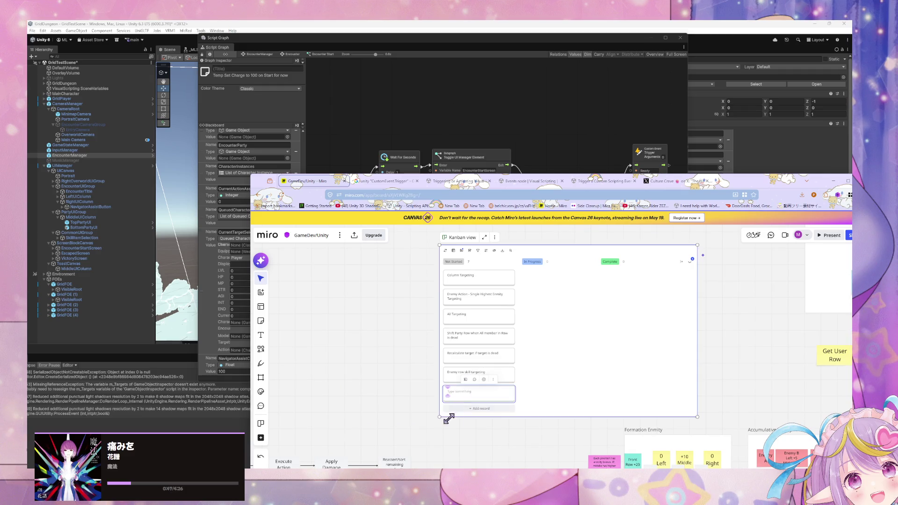
{"action": "scroll", "coordinate": [582, 363], "scroll_direction": "up", "scroll_amount": 1}
{"action": "scroll", "coordinate": [581, 363], "scroll_direction": "left", "scroll_amount": 1}
{"action": "left_click_drag", "start_coordinate": [576, 294], "coordinate": [533, 252]}
{"action": "left_click", "coordinate": [445, 386]}
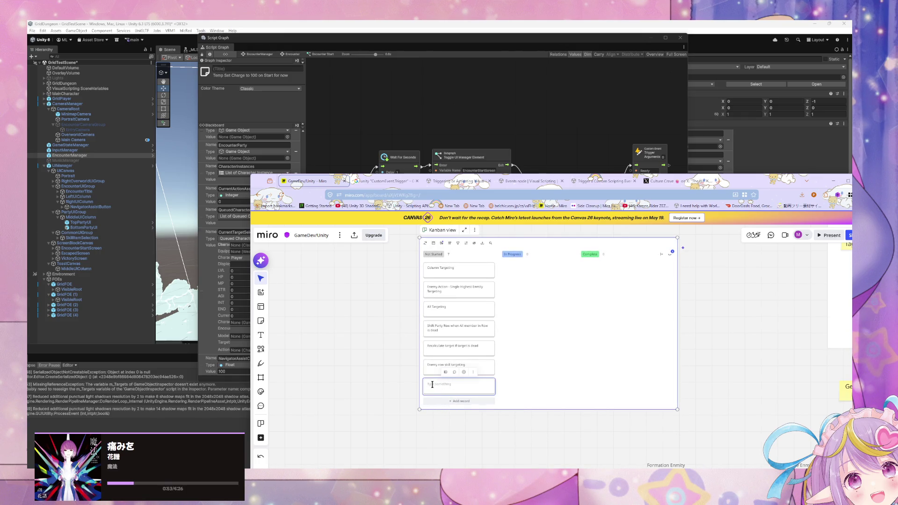
{"action": "type", "text": "Implement Assist"}
{"action": "type", "text": " Charge on Action an"}
{"action": "type", "text": "d remove te"}
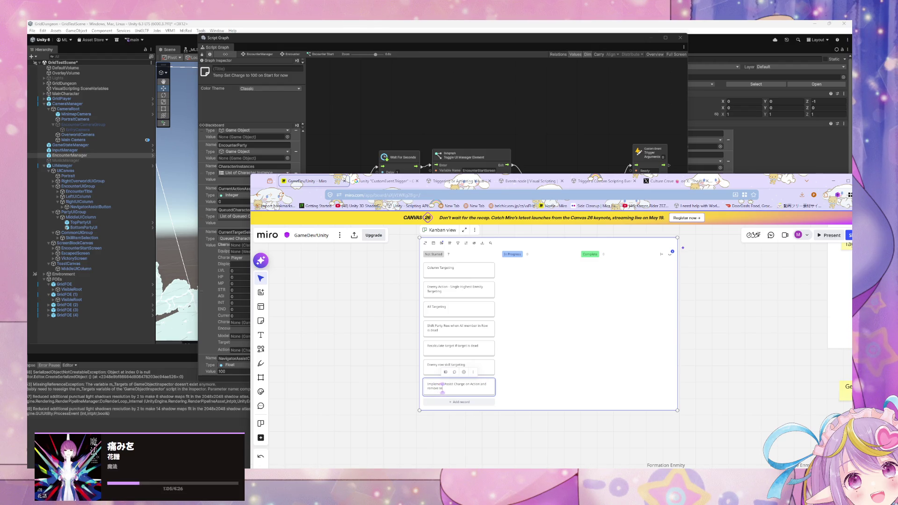
{"action": "type", "text": "00"}
{"action": "type", "text": "e on start"}
{"action": "left_click", "coordinate": [203, 367]}
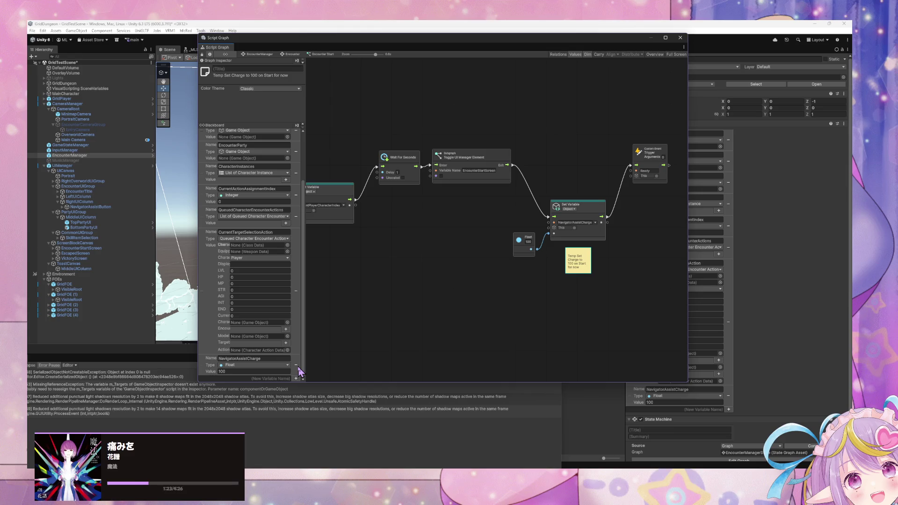
Add object variable NavigatorAssistCharge in the Blackboard and set its type to Float
{"action": "scroll", "coordinate": [262, 281], "scroll_direction": "up", "scroll_amount": 5}
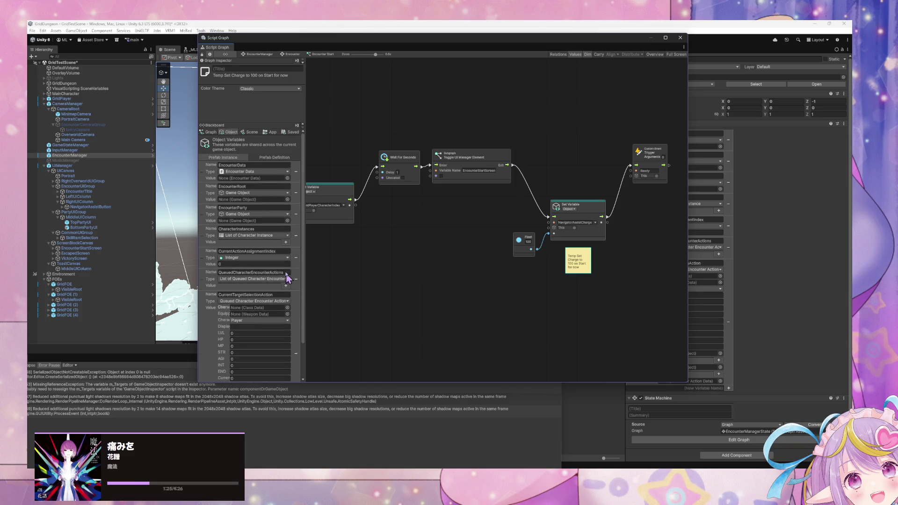
{"action": "left_click", "coordinate": [251, 133]}
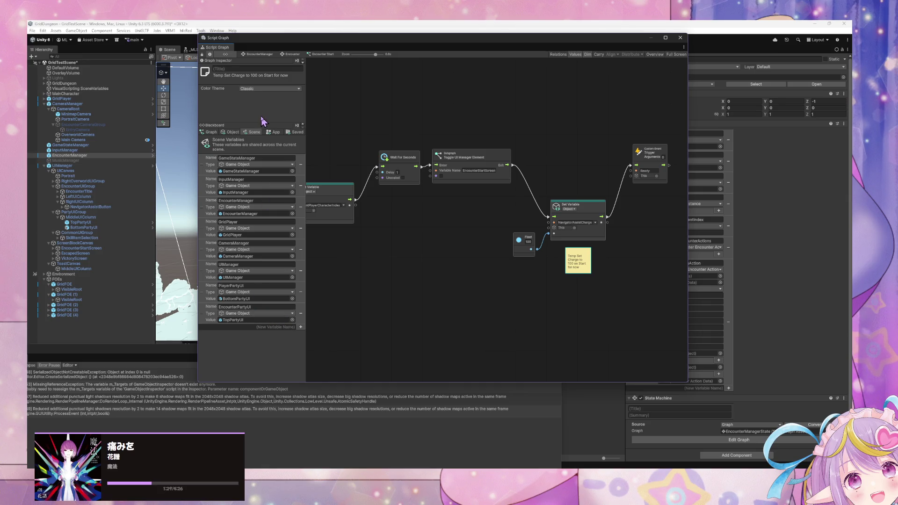
{"action": "left_click", "coordinate": [236, 132]}
{"action": "scroll", "coordinate": [269, 330], "scroll_direction": "down", "scroll_amount": 2}
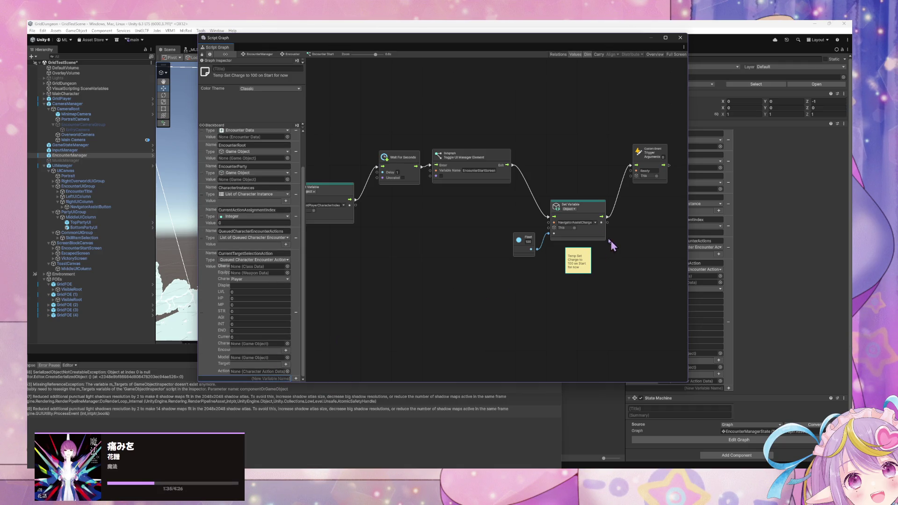
{"action": "left_click", "coordinate": [269, 379]}
{"action": "type", "text": "NavigatorAssistCharge"}
{"action": "key", "text": "Return"}
{"action": "left_click", "coordinate": [260, 372]}
{"action": "type", "text": "float"}
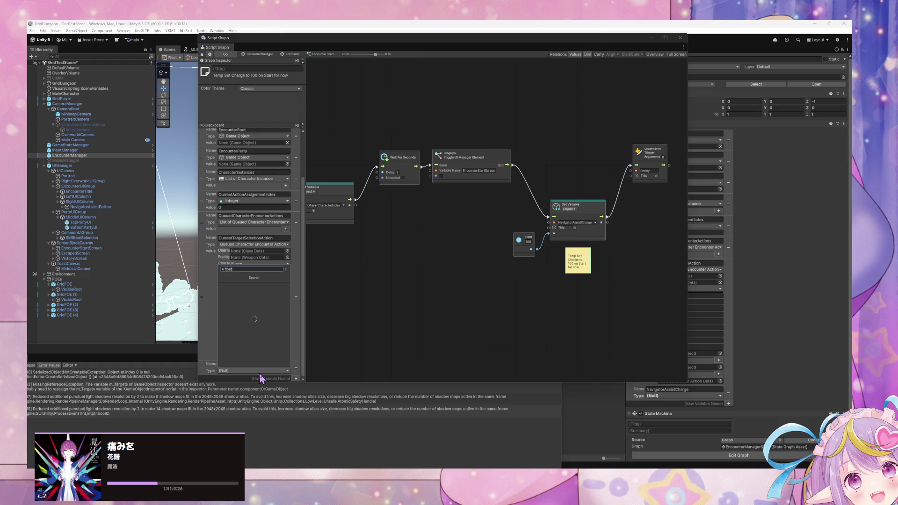
{"action": "key", "text": "Return"}
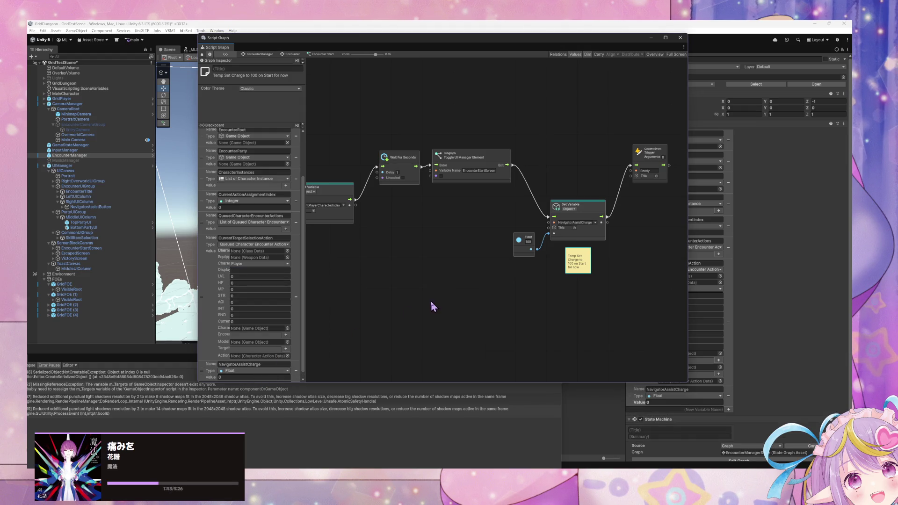
Return to the Encounter state graph, move the window aside, and select NavigatorAssistButton
{"action": "left_click", "coordinate": [433, 307]}
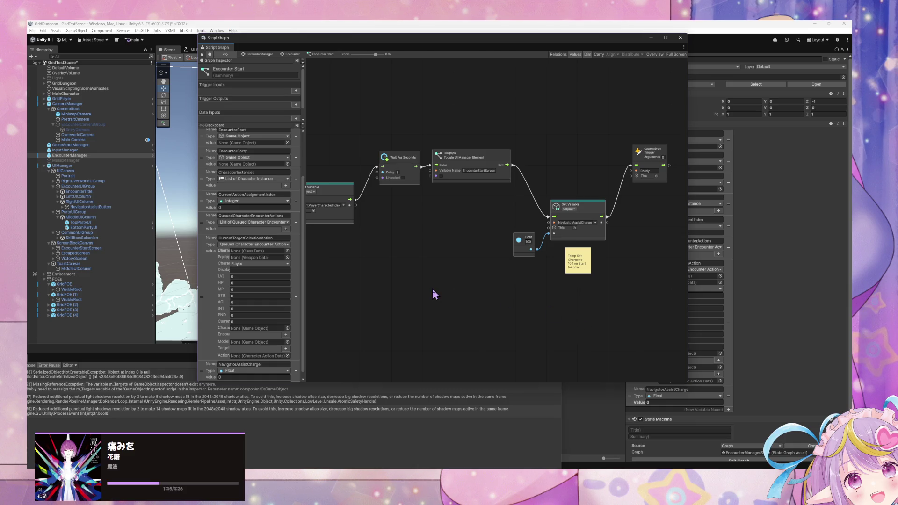
{"action": "left_click", "coordinate": [293, 54]}
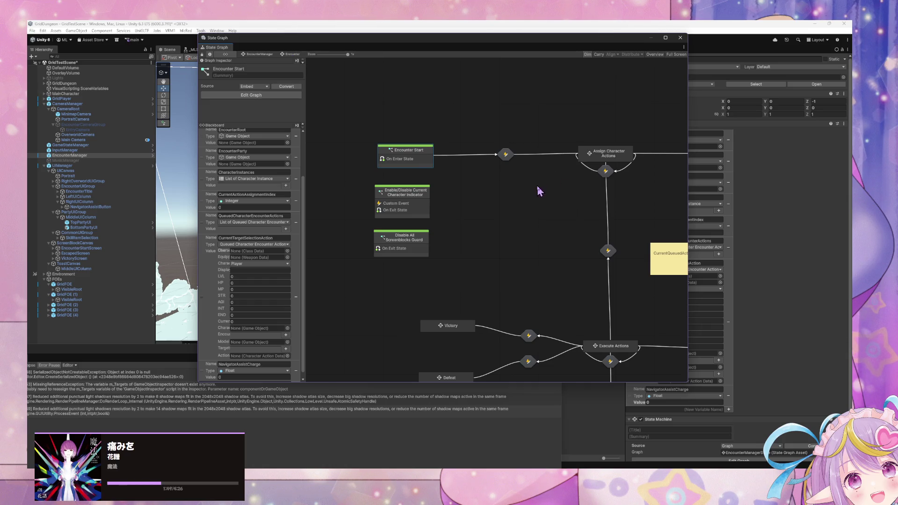
{"action": "left_click_drag", "start_coordinate": [394, 160], "coordinate": [411, 148]}
{"action": "left_click", "coordinate": [503, 189]}
{"action": "mouse_move", "coordinate": [399, 43]}
{"action": "left_mouse_down"}
{"action": "mouse_move", "coordinate": [311, 158]}
{"action": "mouse_move", "coordinate": [299, 267]}
{"action": "mouse_move", "coordinate": [265, 89]}
{"action": "mouse_move", "coordinate": [267, 202]}
{"action": "mouse_move", "coordinate": [267, 132]}
{"action": "left_mouse_up"}
{"action": "scroll", "coordinate": [752, 301], "scroll_direction": "down", "scroll_amount": 1}
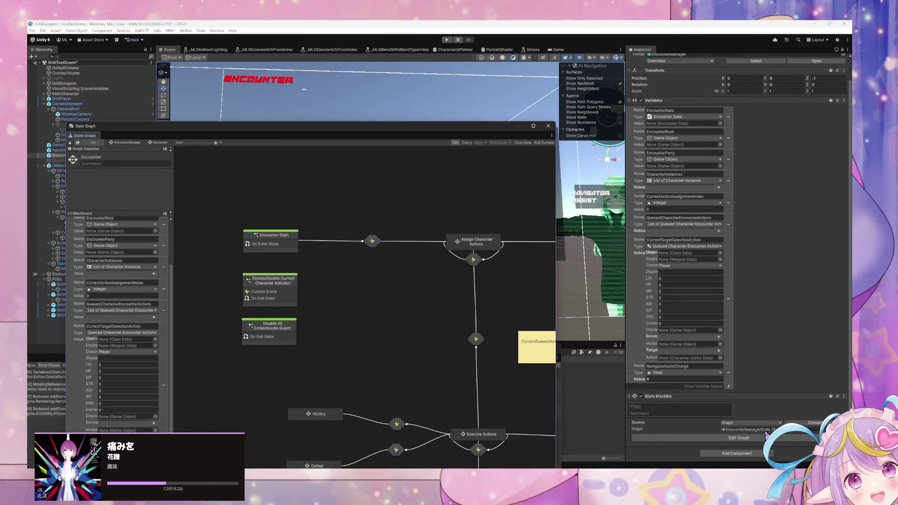
{"action": "mouse_move", "coordinate": [341, 134]}
{"action": "left_mouse_down"}
{"action": "mouse_move", "coordinate": [359, 165]}
{"action": "mouse_move", "coordinate": [364, 286]}
{"action": "left_mouse_up"}
{"action": "left_click", "coordinate": [284, 241]}
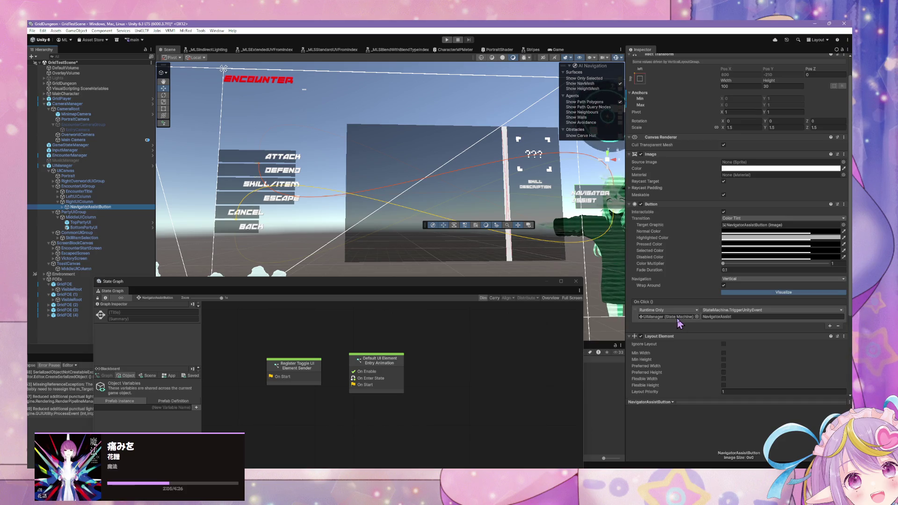
Set NavigatorAssistButton's State Machine source to Embed and convert the graph to an asset
{"action": "scroll", "coordinate": [758, 287], "scroll_direction": "down", "scroll_amount": 5}
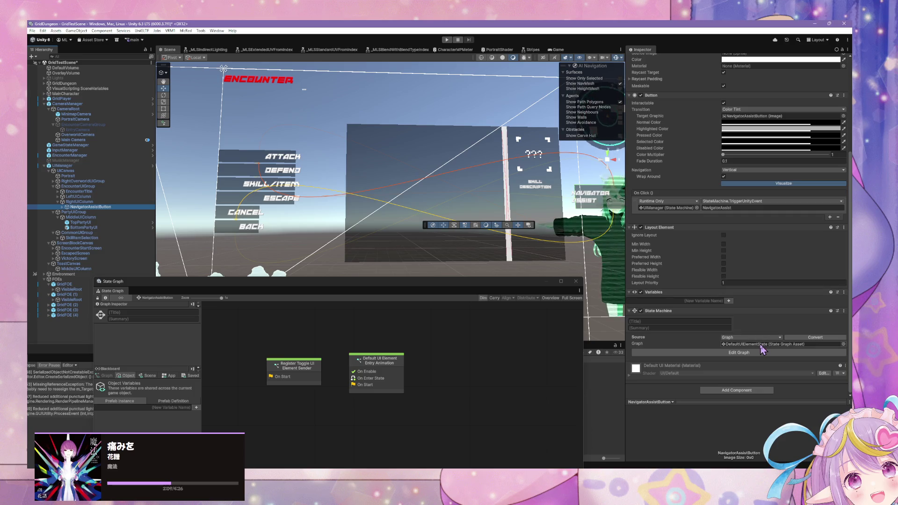
{"action": "left_click", "coordinate": [817, 338]}
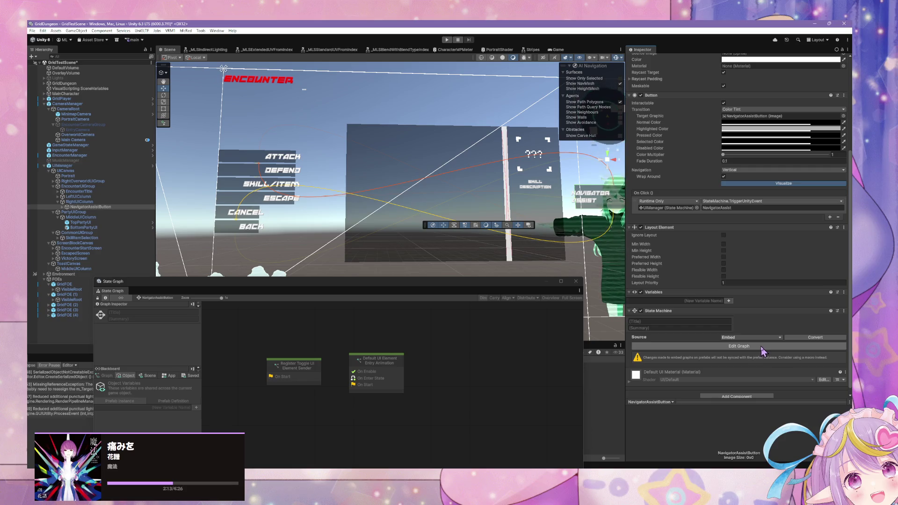
{"action": "left_click", "coordinate": [762, 348]}
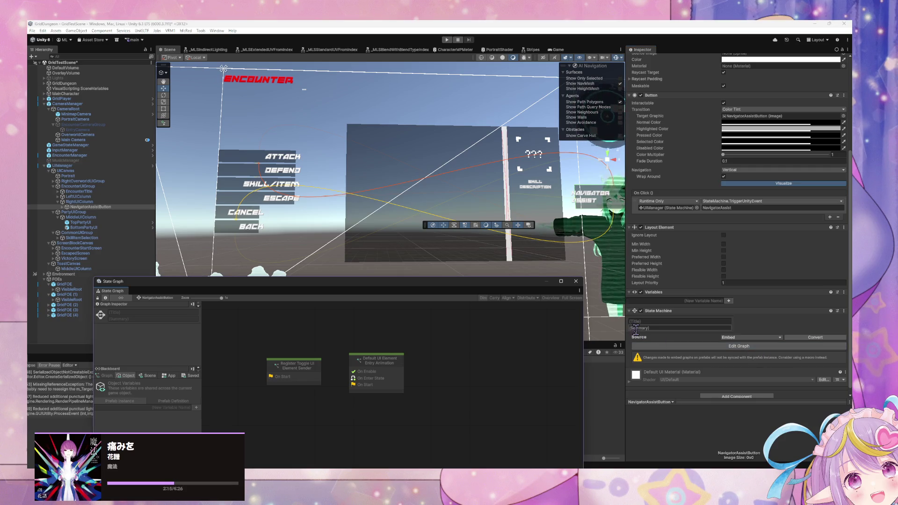
{"action": "left_click", "coordinate": [809, 341]}
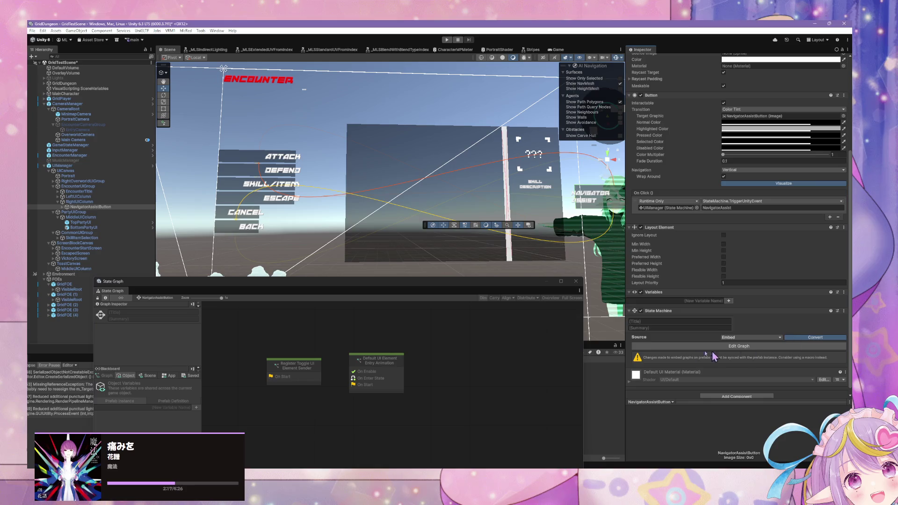
{"action": "scroll", "coordinate": [628, 295], "scroll_direction": "down", "scroll_amount": 2}
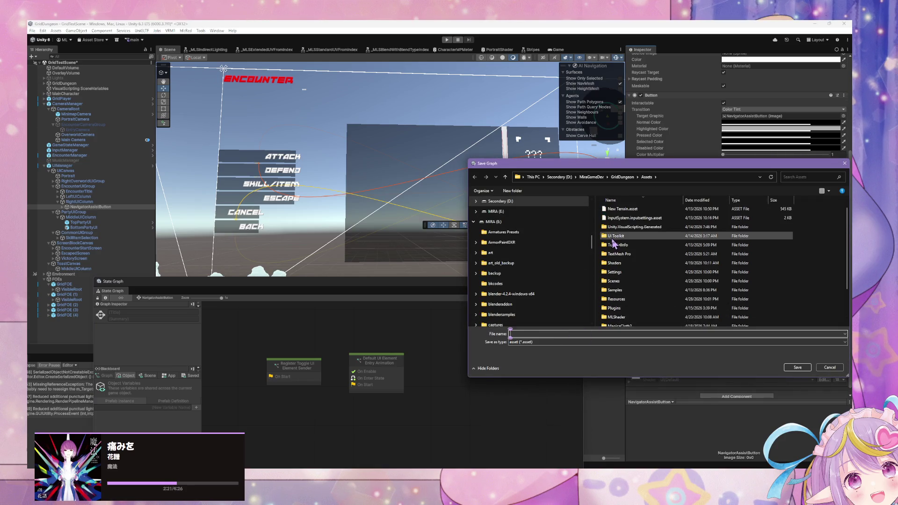
Save the new graph as NavigatorAssignButtonState in Assets/GridDungeon/UI
{"action": "double_click", "coordinate": [635, 305]}
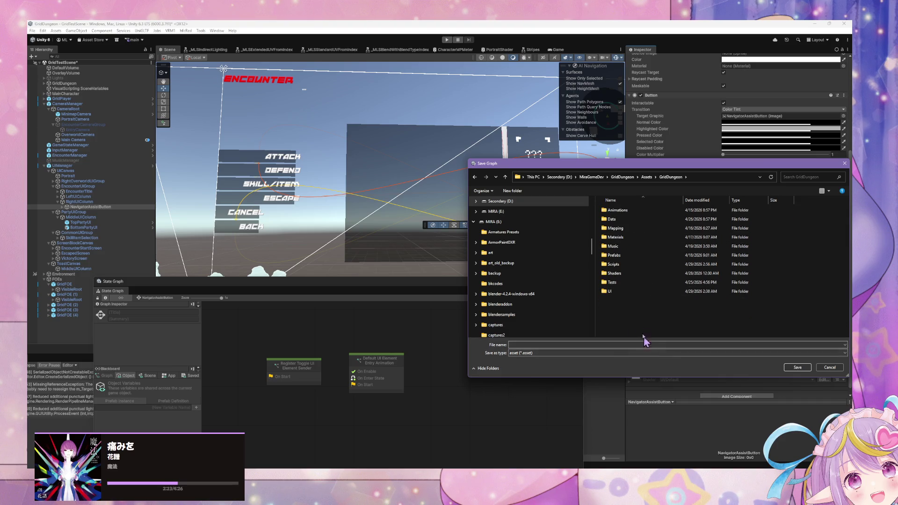
{"action": "double_click", "coordinate": [624, 291]}
{"action": "left_click", "coordinate": [569, 344]}
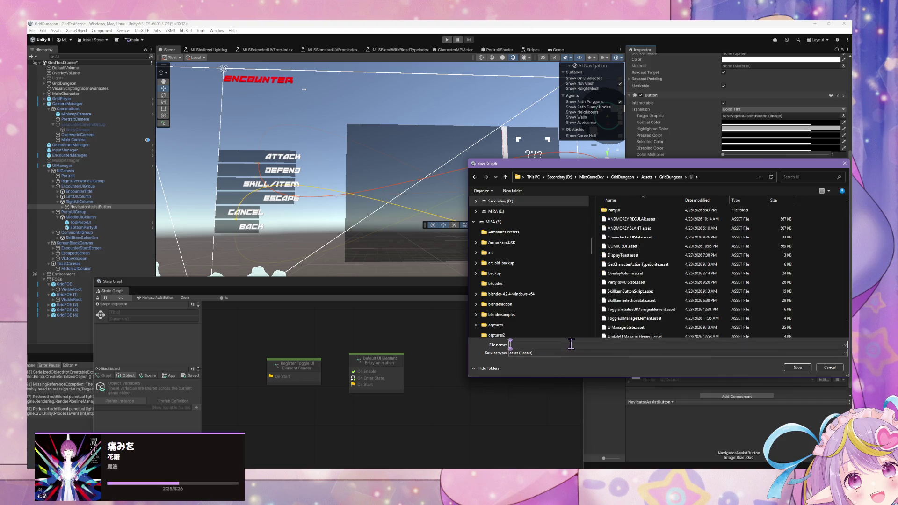
{"action": "type", "text": "NavigatorA"}
{"action": "type", "text": "ssignButtonState"}
{"action": "key", "text": "Return"}
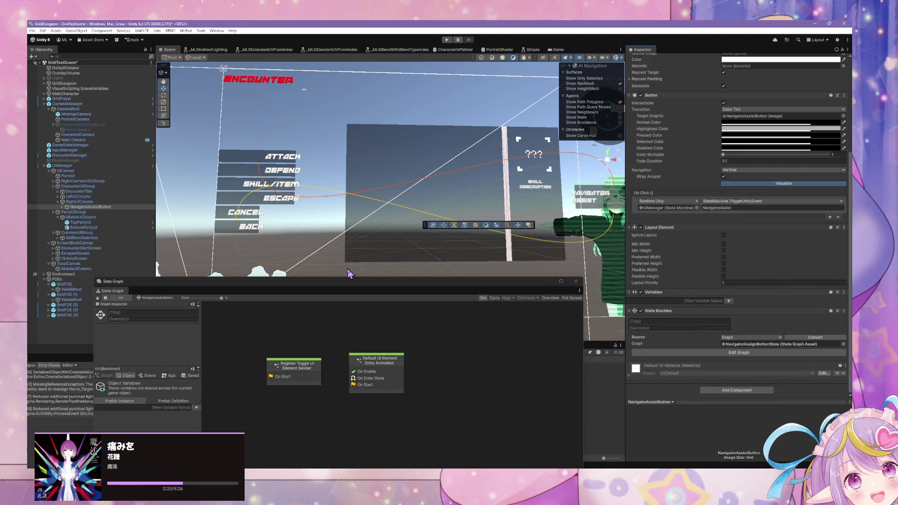
{"action": "mouse_move", "coordinate": [351, 286]}
{"action": "left_mouse_down"}
{"action": "mouse_move", "coordinate": [457, 191]}
{"action": "mouse_move", "coordinate": [428, 165]}
{"action": "left_mouse_up"}
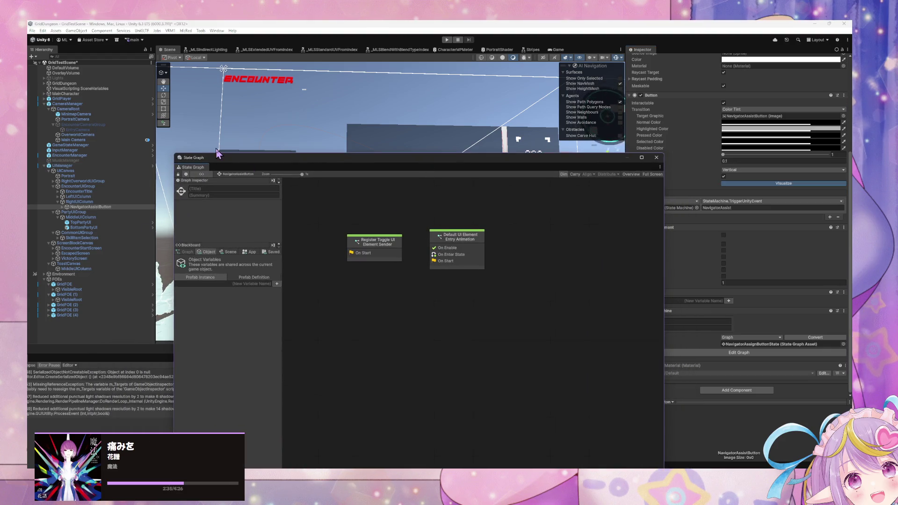
Add a new Script State to the button's state graph and open its inner graph
{"action": "mouse_move", "coordinate": [217, 154]}
{"action": "left_mouse_down"}
{"action": "mouse_move", "coordinate": [201, 59]}
{"action": "mouse_move", "coordinate": [198, 114]}
{"action": "mouse_move", "coordinate": [190, 109]}
{"action": "left_mouse_up"}
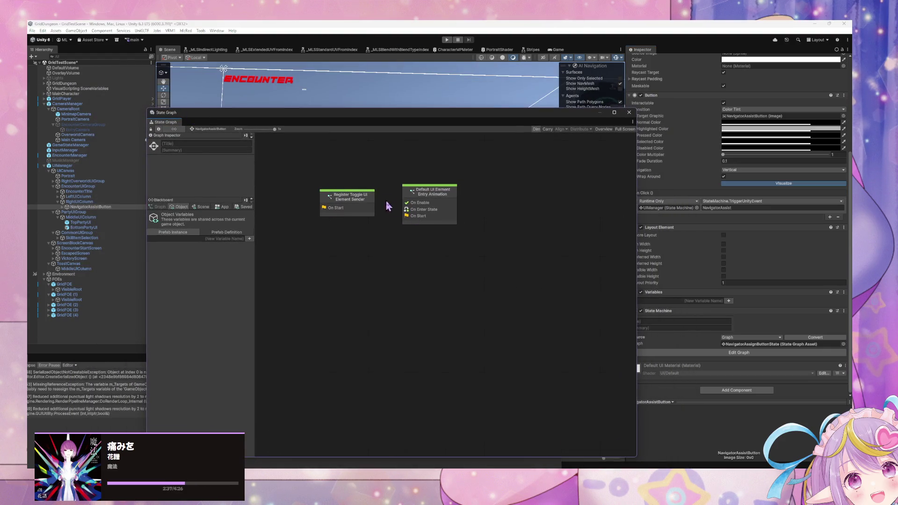
{"action": "right_click", "coordinate": [393, 240]}
{"action": "left_click", "coordinate": [424, 248]}
{"action": "right_click", "coordinate": [421, 242]}
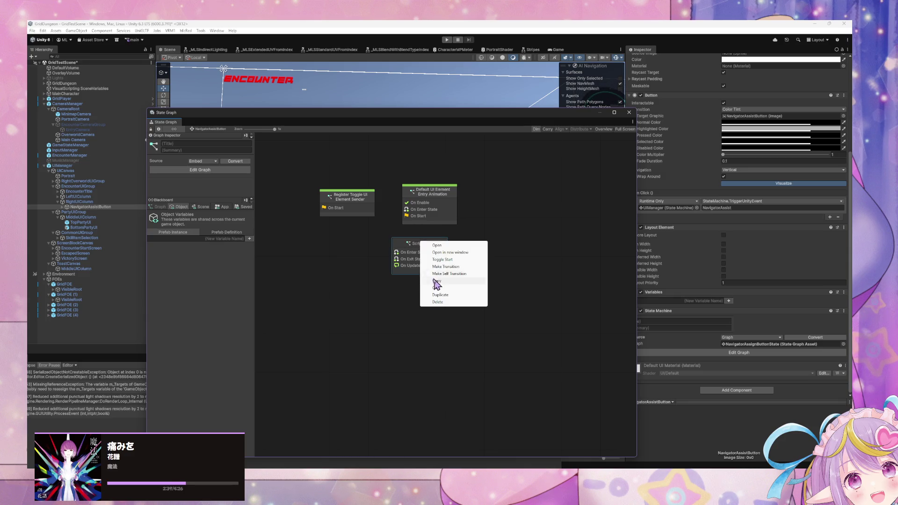
{"action": "left_click", "coordinate": [411, 255]}
{"action": "mouse_move", "coordinate": [428, 253]}
{"action": "left_mouse_down"}
{"action": "mouse_move", "coordinate": [514, 216]}
{"action": "mouse_move", "coordinate": [500, 230]}
{"action": "left_mouse_up"}
{"action": "double_click", "coordinate": [501, 230]}
Delete the On Enter State and On Exit State nodes, keeping only On Update
{"action": "left_click_drag", "start_coordinate": [487, 314], "coordinate": [357, 215]}
{"action": "left_click", "coordinate": [401, 347]}
{"action": "key", "text": "Delete"}
{"action": "left_click", "coordinate": [402, 230]}
{"action": "key", "text": "Delete"}
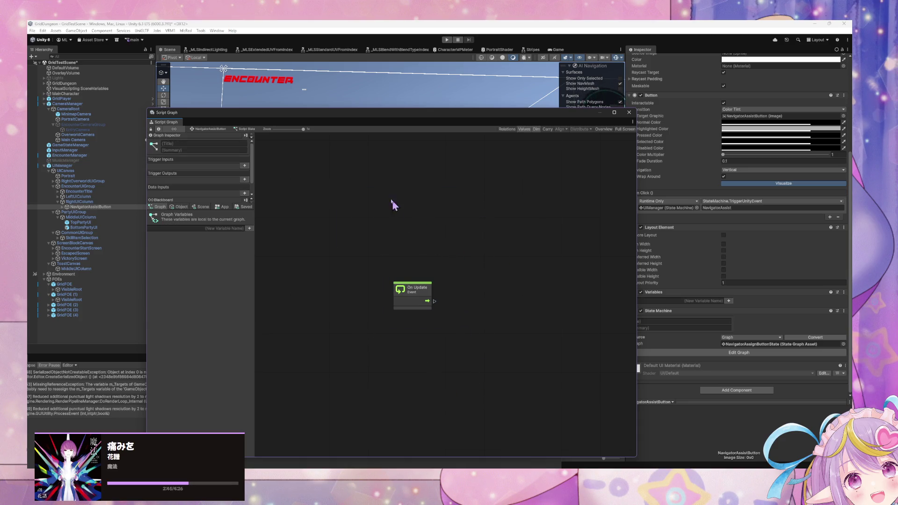
{"action": "left_click_drag", "start_coordinate": [414, 294], "coordinate": [377, 258]}
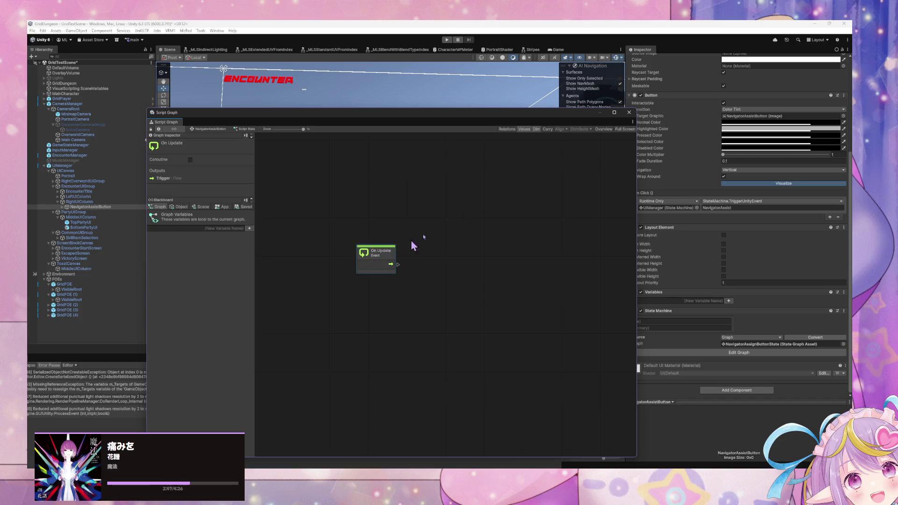
{"action": "mouse_move", "coordinate": [512, 114]}
{"action": "left_mouse_down"}
{"action": "mouse_move", "coordinate": [415, 169]}
{"action": "mouse_move", "coordinate": [517, 121]}
{"action": "mouse_move", "coordinate": [491, 117]}
{"action": "left_mouse_up"}
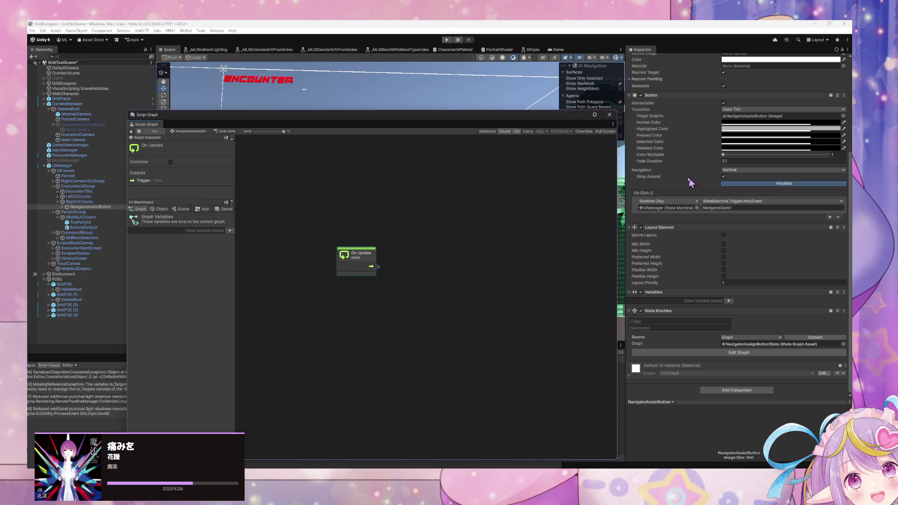
Place an EncounterManager scene variable node feeding a new Get Object Variable node
{"action": "right_click", "coordinate": [415, 263]}
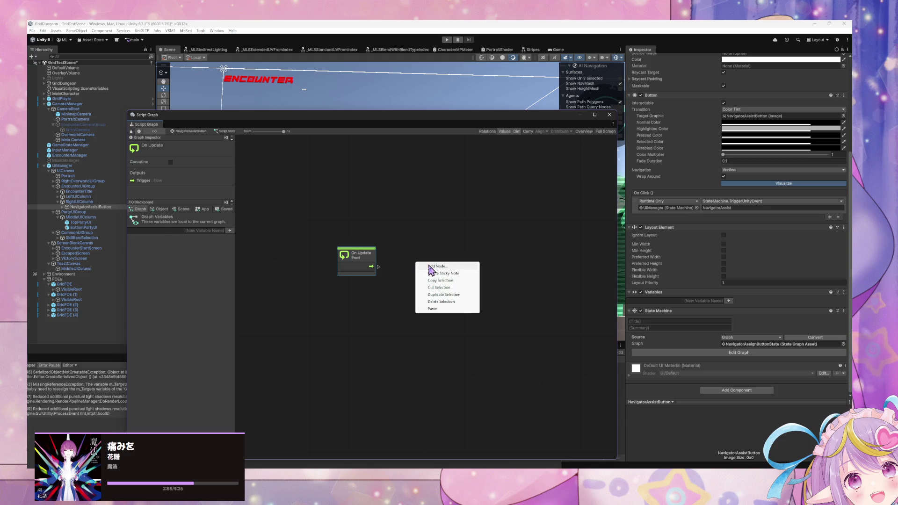
{"action": "left_click", "coordinate": [428, 267]}
{"action": "left_click", "coordinate": [159, 209]}
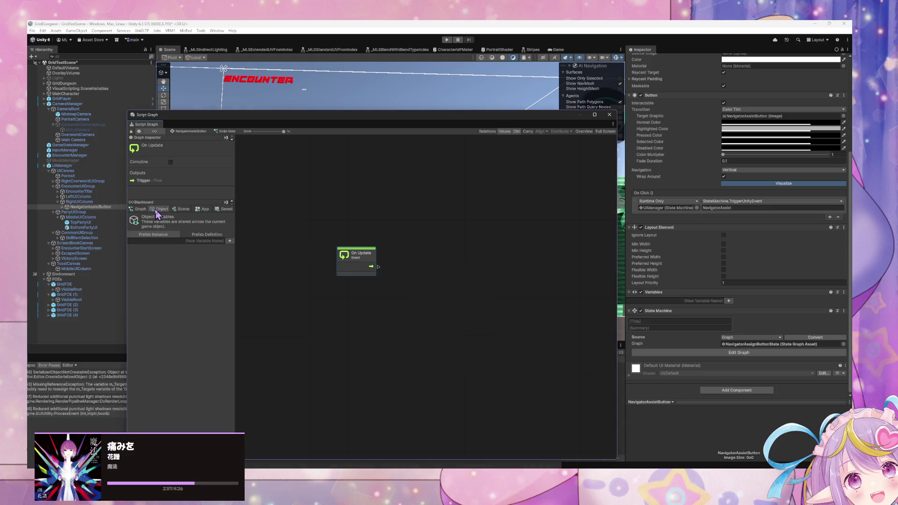
{"action": "left_click", "coordinate": [181, 209]}
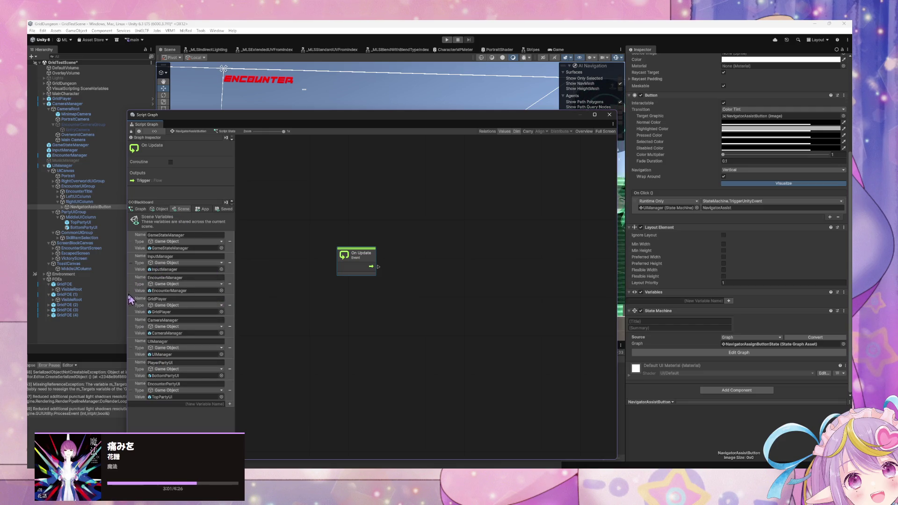
{"action": "left_click_drag", "start_coordinate": [136, 289], "coordinate": [356, 290]}
{"action": "right_click", "coordinate": [430, 299]}
{"action": "type", "text": "get"}
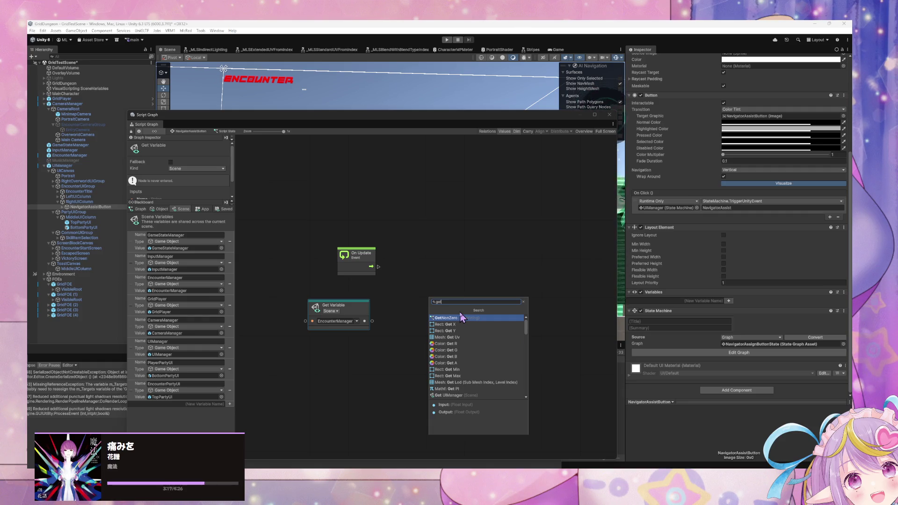
{"action": "type", "text": " va"}
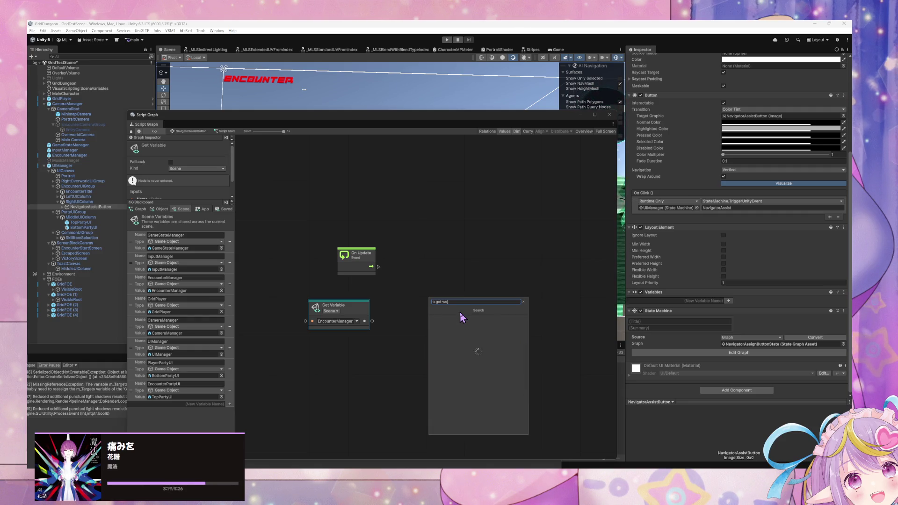
{"action": "key", "text": "Down"}
{"action": "key", "text": "Down"}
{"action": "key", "text": "Down"}
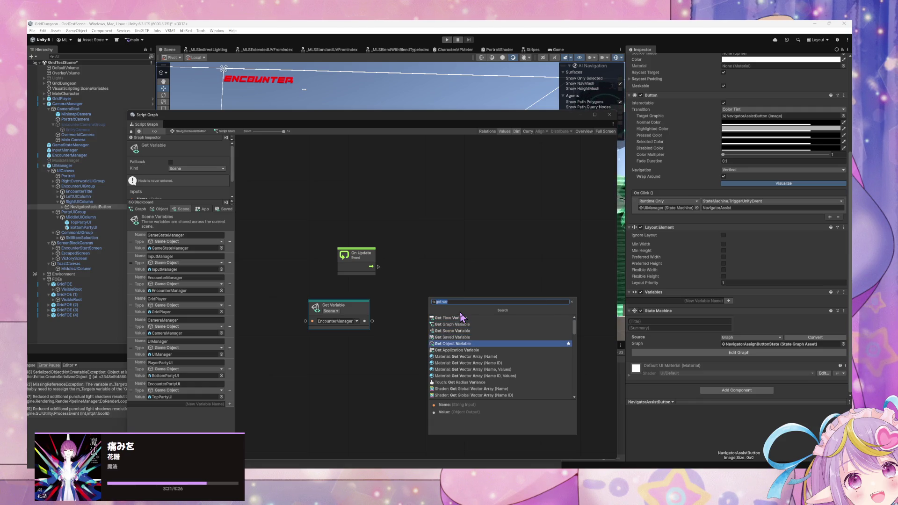
{"action": "key", "text": "Return"}
{"action": "left_click_drag", "start_coordinate": [364, 323], "coordinate": [405, 322]}
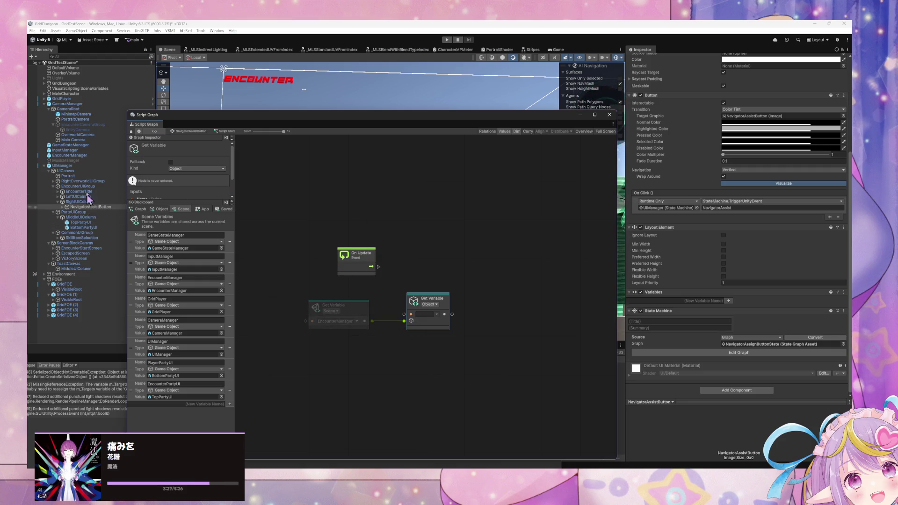
Set the Get Variable node's name to NavigatorAssistCharge in NavigatorAssistButton's Script State graph
{"action": "left_click", "coordinate": [69, 155]}
{"action": "scroll", "coordinate": [180, 319], "scroll_direction": "down", "scroll_amount": 3}
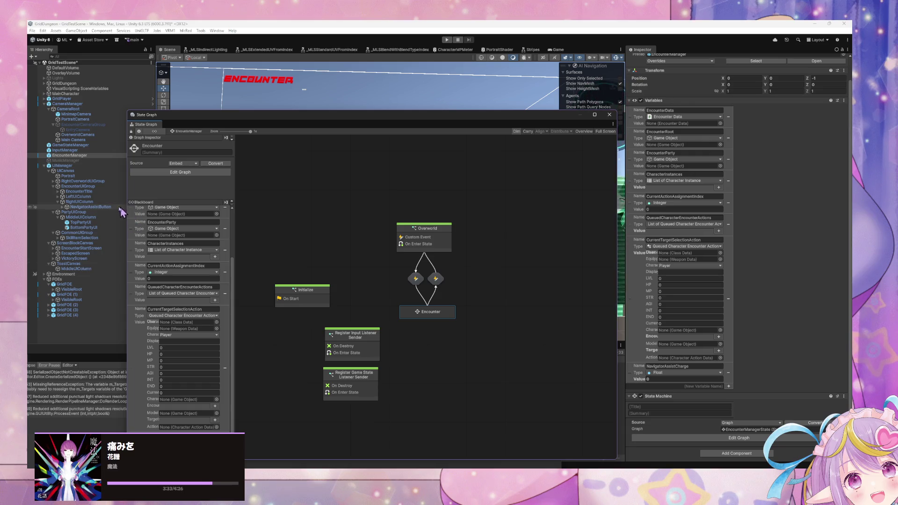
{"action": "left_click", "coordinate": [101, 208]}
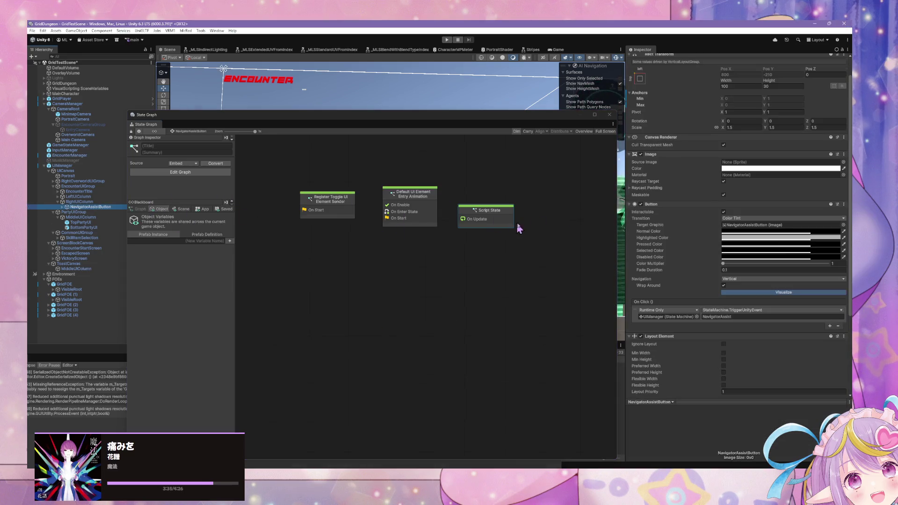
{"action": "double_click", "coordinate": [482, 220]}
{"action": "left_click", "coordinate": [377, 267]}
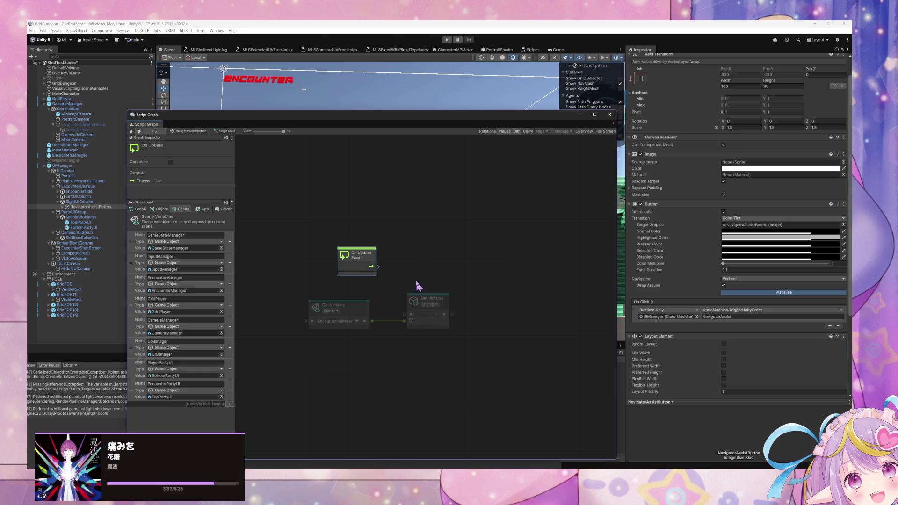
{"action": "left_click", "coordinate": [425, 314]}
{"action": "type", "text": "NavigatorAssistCharge"}
{"action": "left_click", "coordinate": [527, 331]}
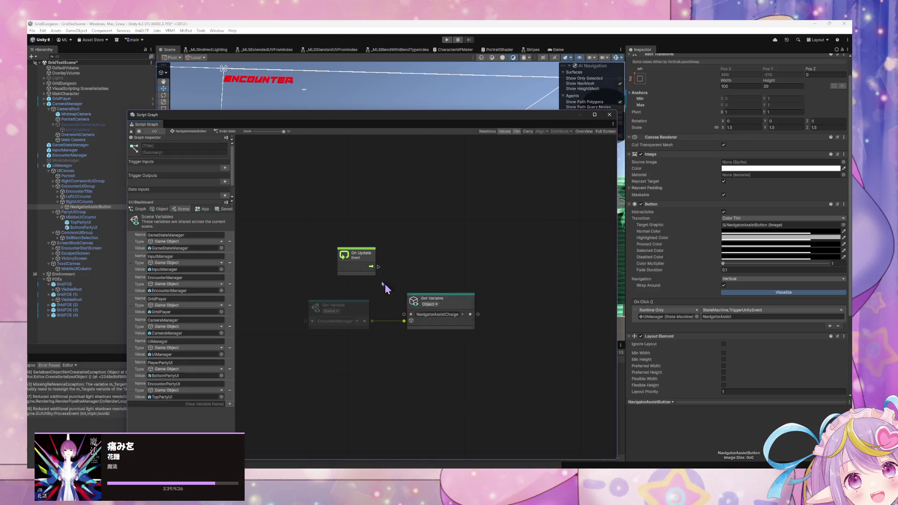
Reposition the On Update and NavigatorAssistCharge nodes in the graph
{"action": "left_click_drag", "start_coordinate": [368, 259], "coordinate": [337, 263]}
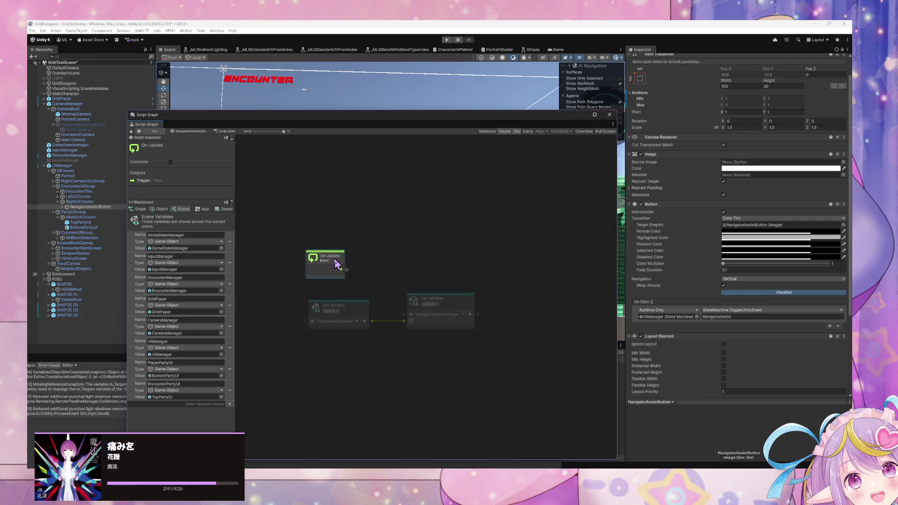
{"action": "left_click", "coordinate": [453, 234]}
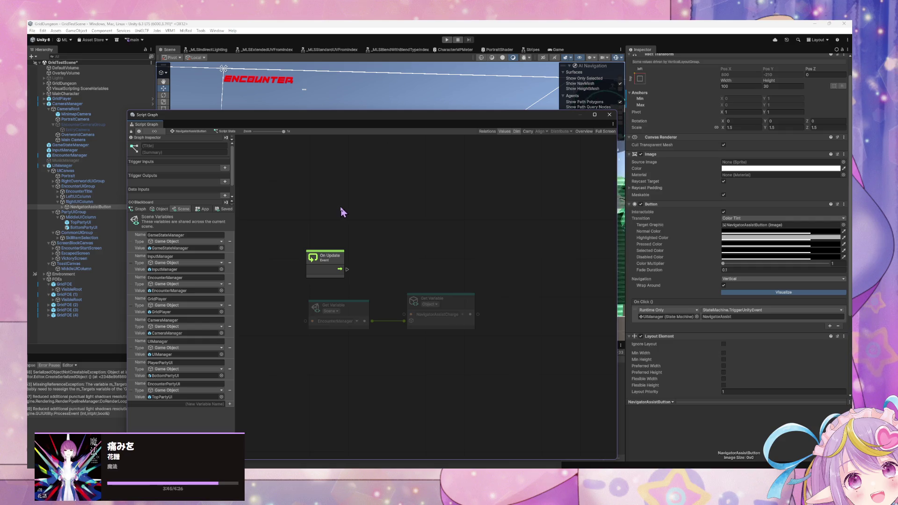
{"action": "left_click_drag", "start_coordinate": [462, 311], "coordinate": [453, 292]}
{"action": "left_click", "coordinate": [336, 260]}
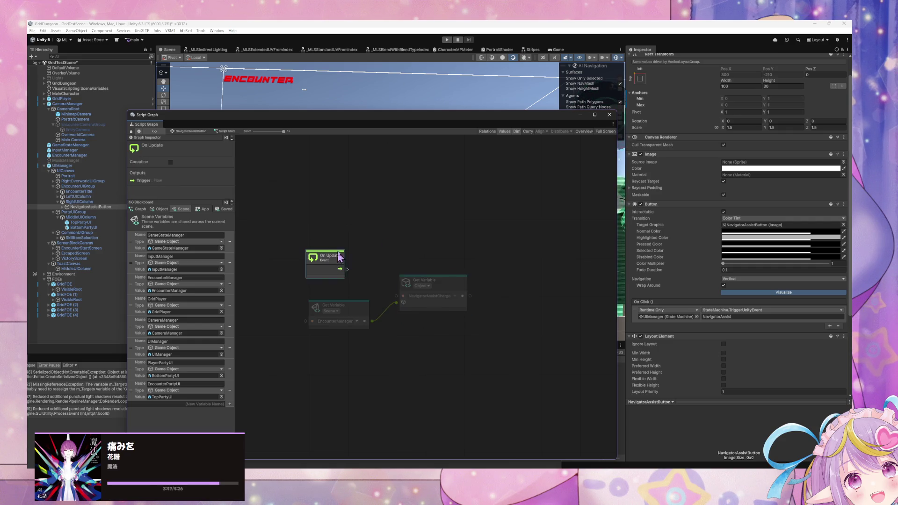
{"action": "left_click_drag", "start_coordinate": [336, 260], "coordinate": [339, 225]}
{"action": "right_click", "coordinate": [437, 235]}
Add an If node and connect On Update's flow into it
{"action": "left_click", "coordinate": [449, 239]}
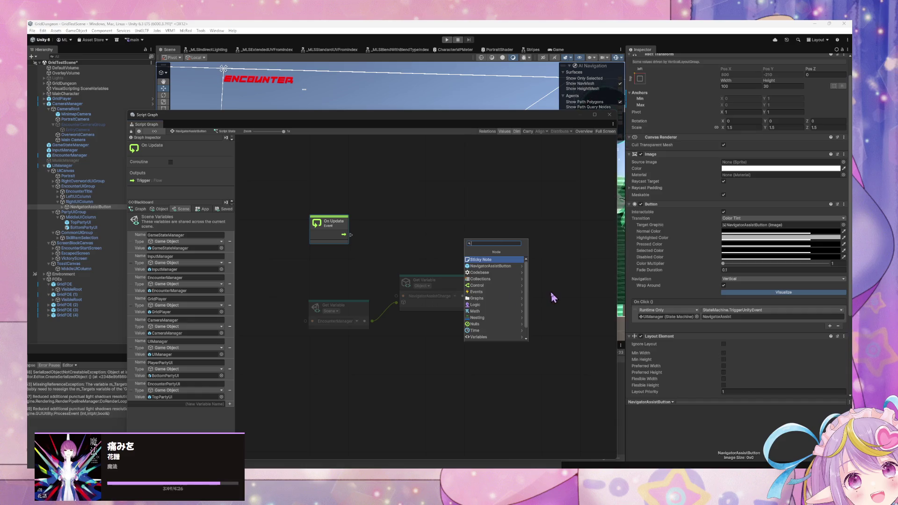
{"action": "type", "text": "If"}
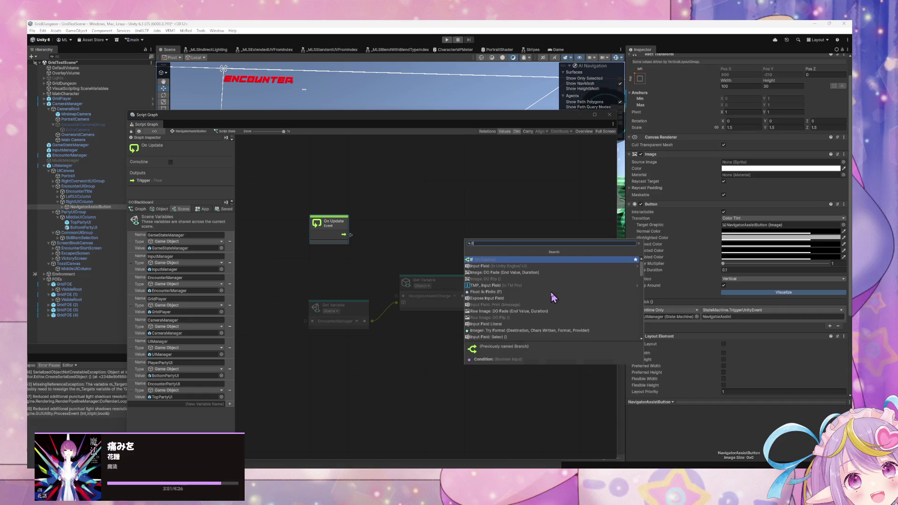
{"action": "key", "text": "Return"}
{"action": "mouse_move", "coordinate": [351, 235]}
{"action": "left_mouse_down"}
{"action": "mouse_move", "coordinate": [434, 254]}
{"action": "mouse_move", "coordinate": [485, 225]}
{"action": "left_mouse_up"}
Add a Greater Or Equal comparison node with B set to 100, replacing a mistaken Greater node
{"action": "right_click", "coordinate": [505, 285]}
{"action": "type", "text": "great"}
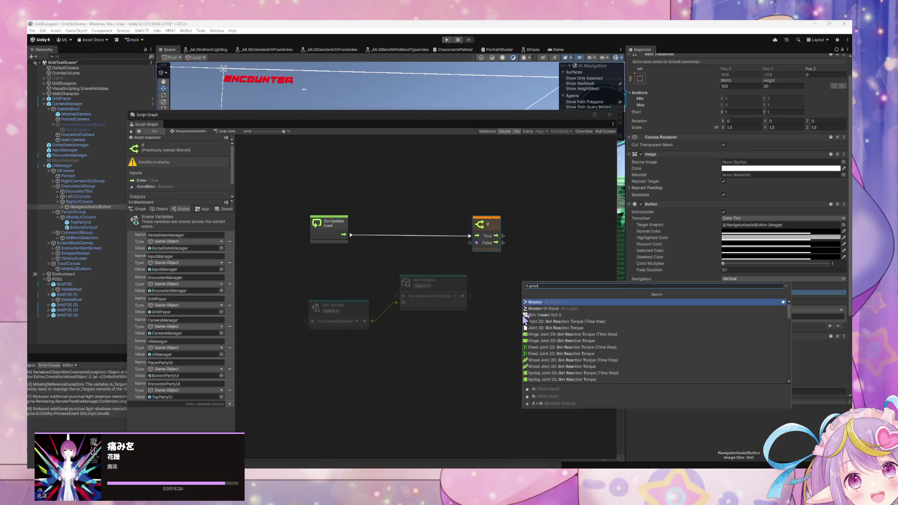
{"action": "left_click", "coordinate": [556, 306]}
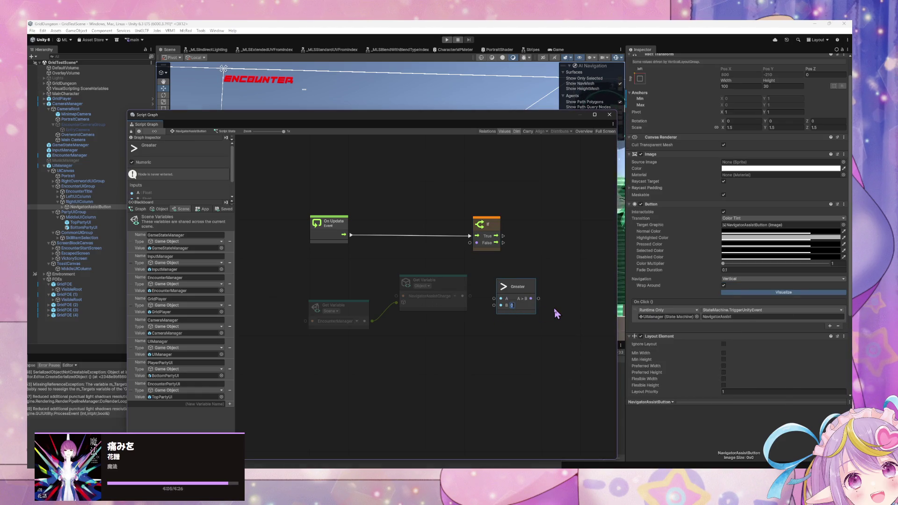
{"action": "key", "text": "Delete"}
{"action": "right_click", "coordinate": [527, 283]}
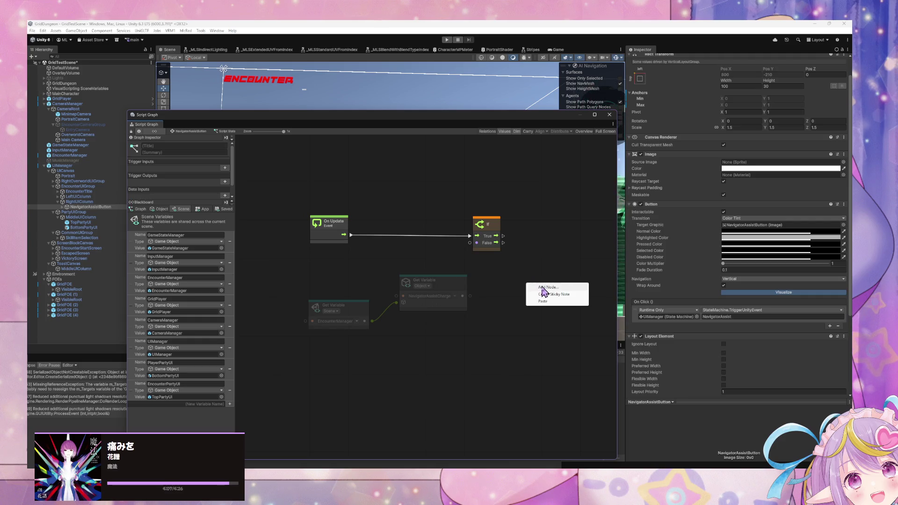
{"action": "left_click", "coordinate": [541, 288]}
{"action": "type", "text": "greater"}
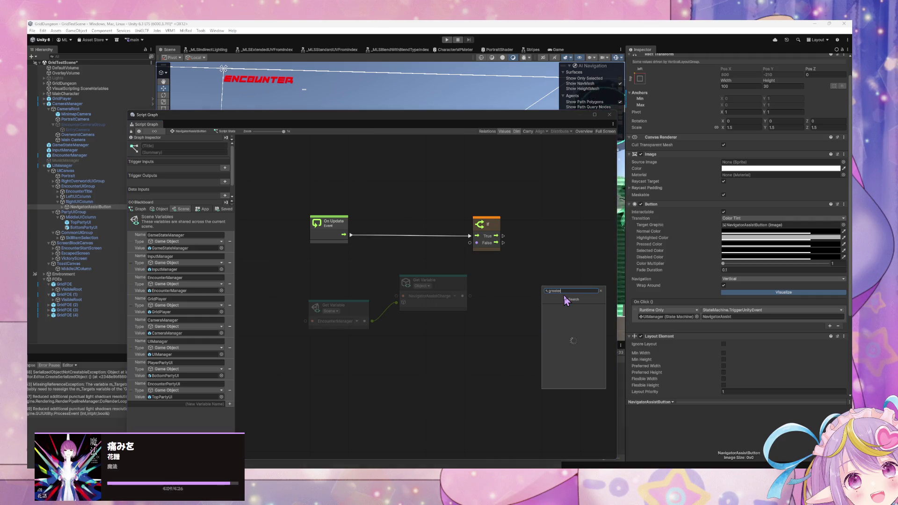
{"action": "type", "text": " or eq"}
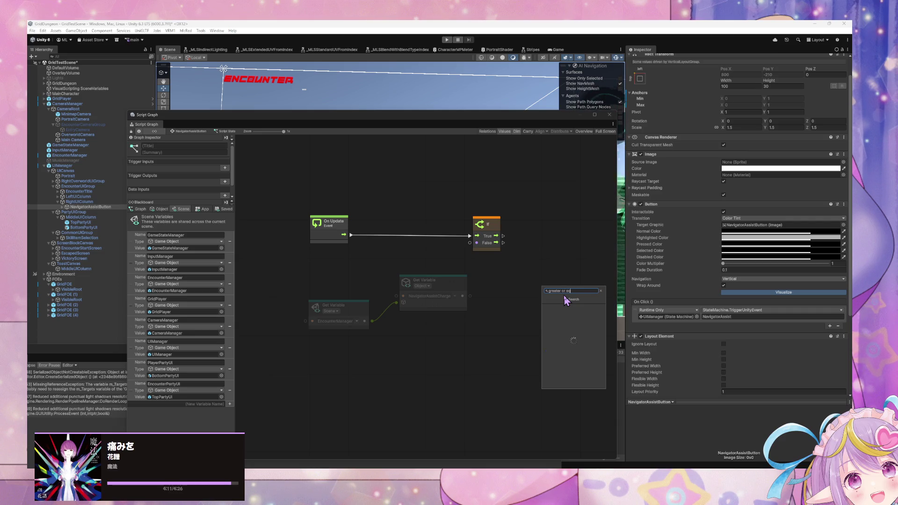
{"action": "key", "text": "Return"}
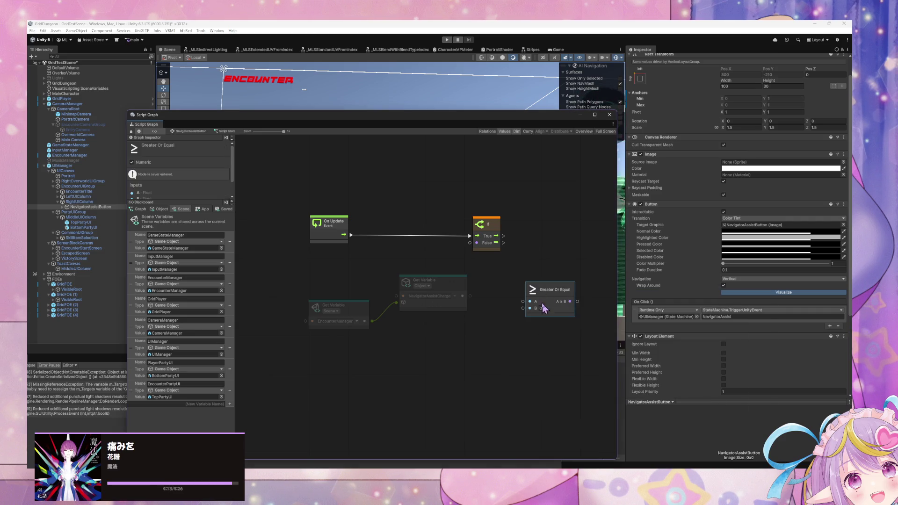
{"action": "type", "text": "100"}
{"action": "left_click", "coordinate": [599, 312]}
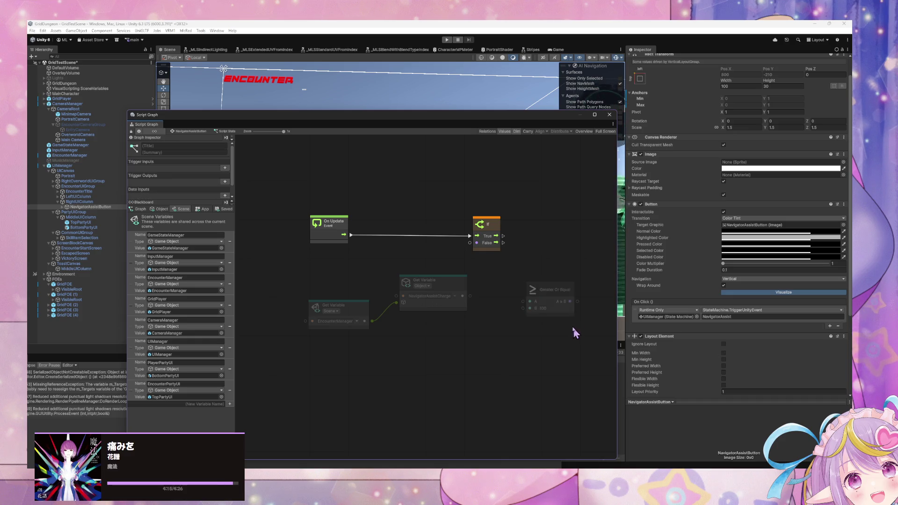
Arrange the nodes and wire NavigatorAssistCharge into the Greater Or Equal A input
{"action": "left_click_drag", "start_coordinate": [552, 293], "coordinate": [516, 261]}
{"action": "left_click_drag", "start_coordinate": [366, 314], "coordinate": [320, 289]}
{"action": "mouse_move", "coordinate": [429, 283]}
{"action": "left_mouse_down"}
{"action": "mouse_move", "coordinate": [376, 281]}
{"action": "mouse_move", "coordinate": [397, 278]}
{"action": "left_mouse_up"}
{"action": "left_click_drag", "start_coordinate": [497, 259], "coordinate": [433, 248]}
{"action": "left_click", "coordinate": [482, 229]}
{"action": "left_click_drag", "start_coordinate": [482, 229], "coordinate": [549, 231]}
{"action": "left_click_drag", "start_coordinate": [458, 254], "coordinate": [491, 256]}
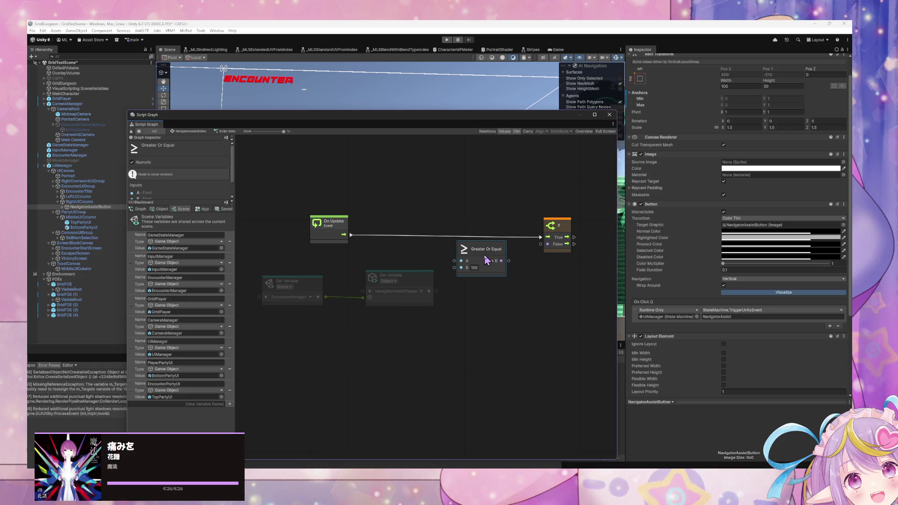
{"action": "mouse_move", "coordinate": [430, 291]}
{"action": "left_mouse_down"}
{"action": "mouse_move", "coordinate": [461, 260]}
{"action": "mouse_move", "coordinate": [541, 260]}
{"action": "left_mouse_up"}
{"action": "left_click_drag", "start_coordinate": [571, 291], "coordinate": [476, 295]}
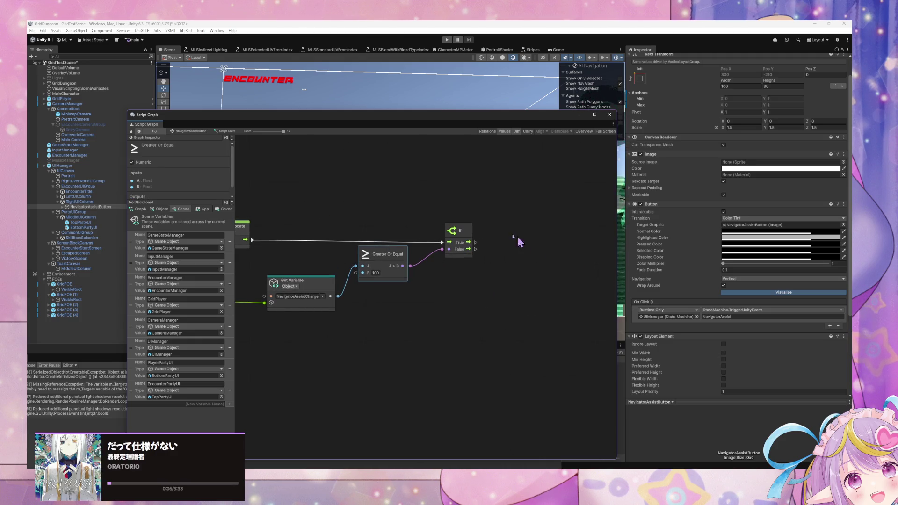
{"action": "right_click", "coordinate": [504, 238]}
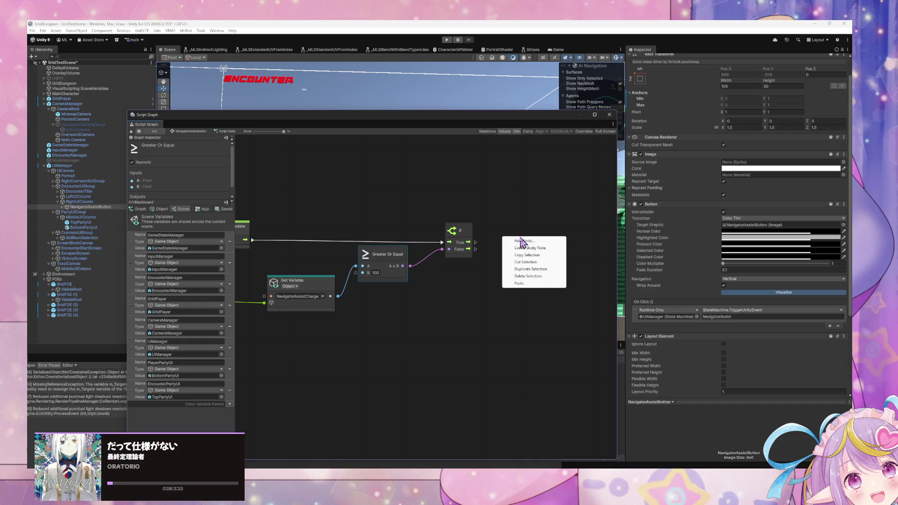
Add a Button Set Interactable node to the graph
{"action": "left_click", "coordinate": [520, 240]}
{"action": "type", "text": "Inte"}
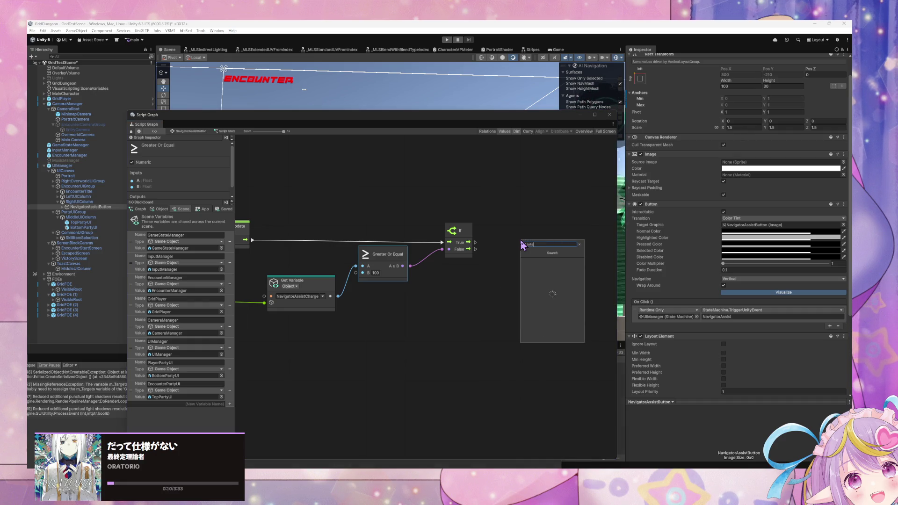
{"action": "type", "text": "ractable button"}
{"action": "key", "text": "BackSpace"}
{"action": "key", "text": "BackSpace"}
{"action": "key", "text": "BackSpace"}
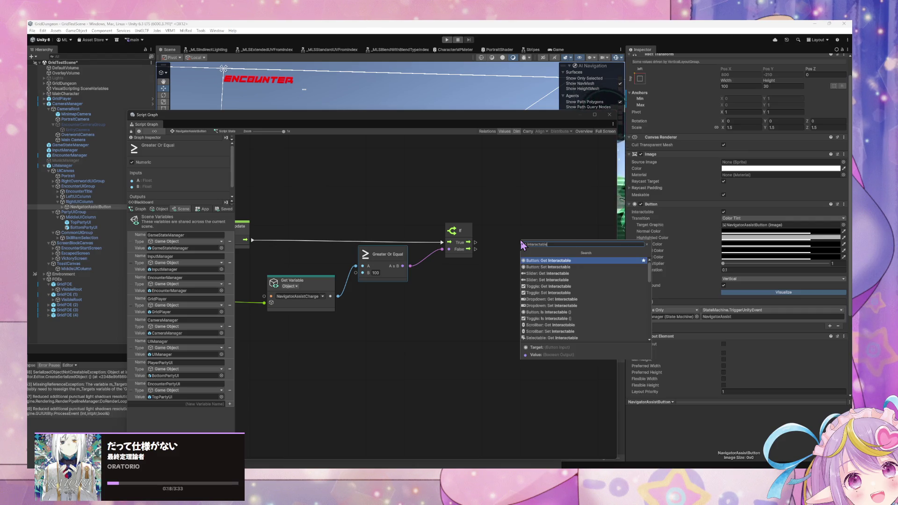
{"action": "key", "text": "Down"}
{"action": "key", "text": "Return"}
{"action": "mouse_move", "coordinate": [522, 244]}
{"action": "left_mouse_down"}
{"action": "mouse_move", "coordinate": [532, 220]}
{"action": "mouse_move", "coordinate": [510, 251]}
{"action": "mouse_move", "coordinate": [484, 262]}
{"action": "left_mouse_up"}
Route On Update into Set Interactable, delete the If node, and feed the comparison into its value
{"action": "left_click_drag", "start_coordinate": [460, 232], "coordinate": [485, 213]}
{"action": "mouse_move", "coordinate": [252, 240]}
{"action": "left_mouse_down"}
{"action": "mouse_move", "coordinate": [321, 245]}
{"action": "mouse_move", "coordinate": [461, 279]}
{"action": "mouse_move", "coordinate": [472, 243]}
{"action": "left_mouse_up"}
{"action": "left_click", "coordinate": [486, 216]}
{"action": "key", "text": "Delete"}
{"action": "left_click", "coordinate": [453, 262]}
{"action": "mouse_move", "coordinate": [410, 266]}
{"action": "left_mouse_down"}
{"action": "mouse_move", "coordinate": [447, 263]}
{"action": "mouse_move", "coordinate": [475, 274]}
{"action": "mouse_move", "coordinate": [461, 265]}
{"action": "mouse_move", "coordinate": [466, 295]}
{"action": "left_mouse_up"}
Tidy the Greater Or Equal and On Update node positions and reposition the graph window
{"action": "left_click_drag", "start_coordinate": [532, 234], "coordinate": [530, 231]}
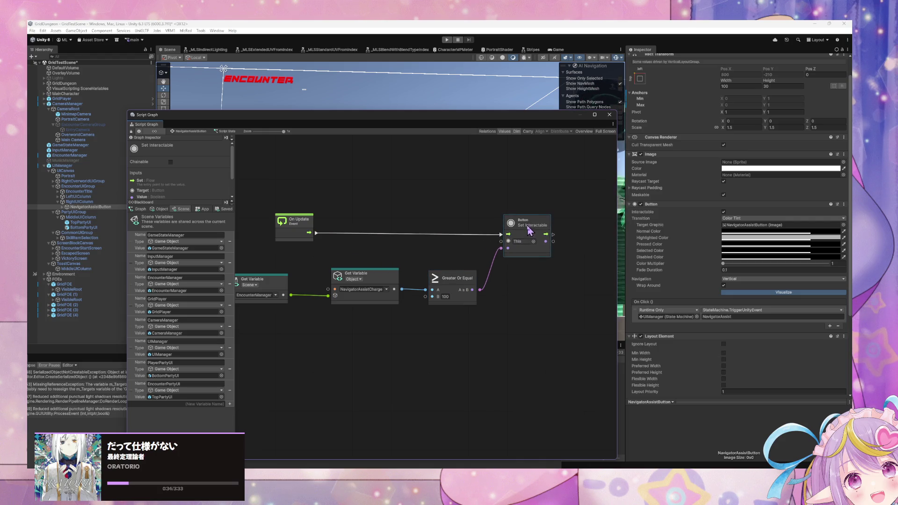
{"action": "left_click_drag", "start_coordinate": [340, 251], "coordinate": [456, 238]}
{"action": "left_click", "coordinate": [412, 216]}
{"action": "left_click_drag", "start_coordinate": [413, 216], "coordinate": [386, 215]}
{"action": "left_click", "coordinate": [505, 250]}
{"action": "left_click_drag", "start_coordinate": [564, 252], "coordinate": [401, 233]}
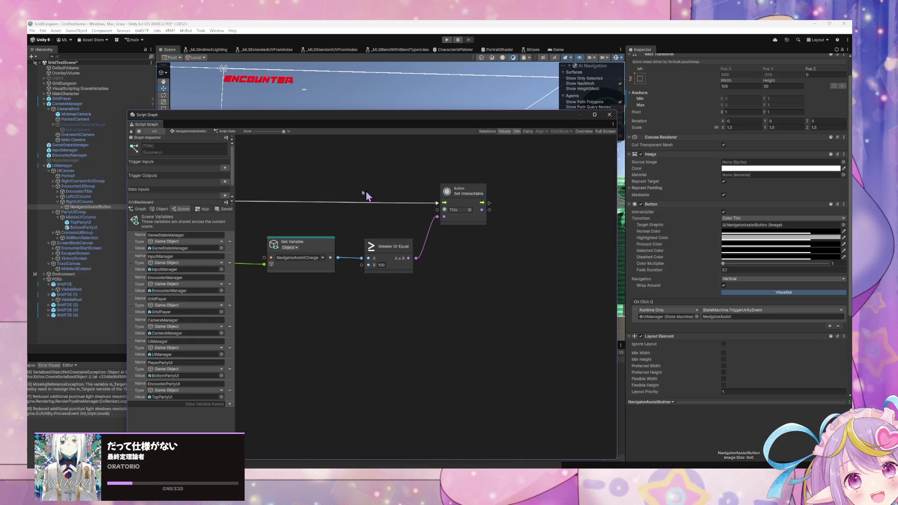
{"action": "mouse_move", "coordinate": [487, 117]}
{"action": "left_mouse_down"}
{"action": "mouse_move", "coordinate": [470, 122]}
{"action": "mouse_move", "coordinate": [396, 215]}
{"action": "mouse_move", "coordinate": [567, 147]}
{"action": "left_mouse_up"}
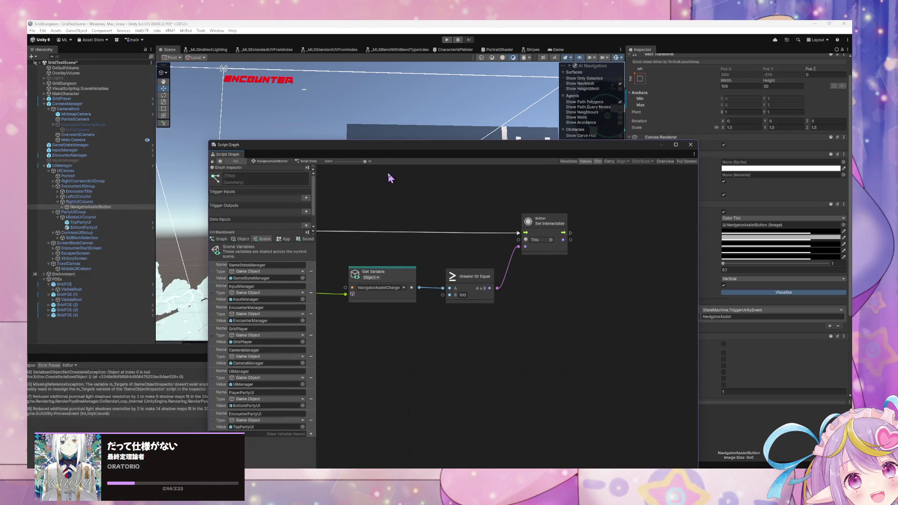
Set the application variable NavigatorAssistSkill to OrbitalBombardmentAction
{"action": "mouse_move", "coordinate": [545, 148]}
{"action": "left_mouse_down"}
{"action": "mouse_move", "coordinate": [517, 196]}
{"action": "mouse_move", "coordinate": [548, 299]}
{"action": "mouse_move", "coordinate": [555, 290]}
{"action": "mouse_move", "coordinate": [504, 176]}
{"action": "left_mouse_up"}
{"action": "mouse_move", "coordinate": [388, 263]}
{"action": "left_mouse_down"}
{"action": "mouse_move", "coordinate": [522, 255]}
{"action": "mouse_move", "coordinate": [377, 243]}
{"action": "left_mouse_up"}
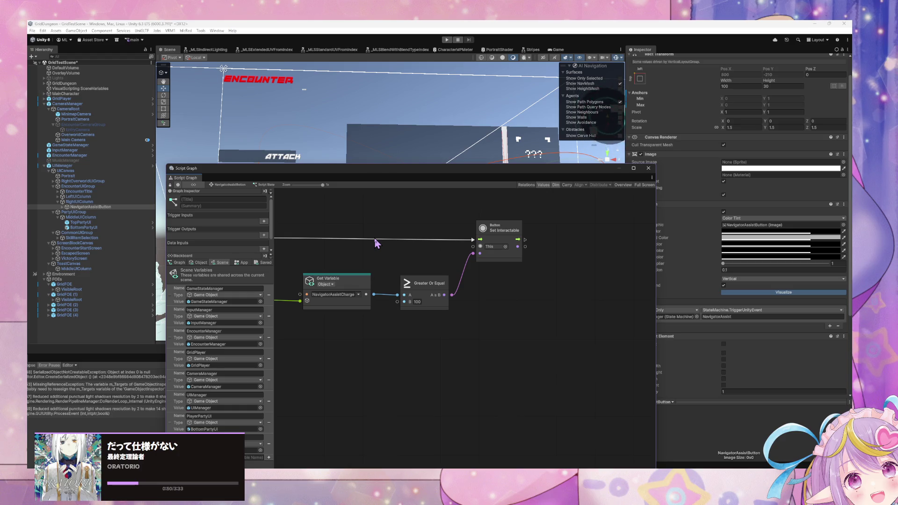
{"action": "left_click", "coordinate": [241, 263]}
{"action": "left_click", "coordinate": [260, 382]}
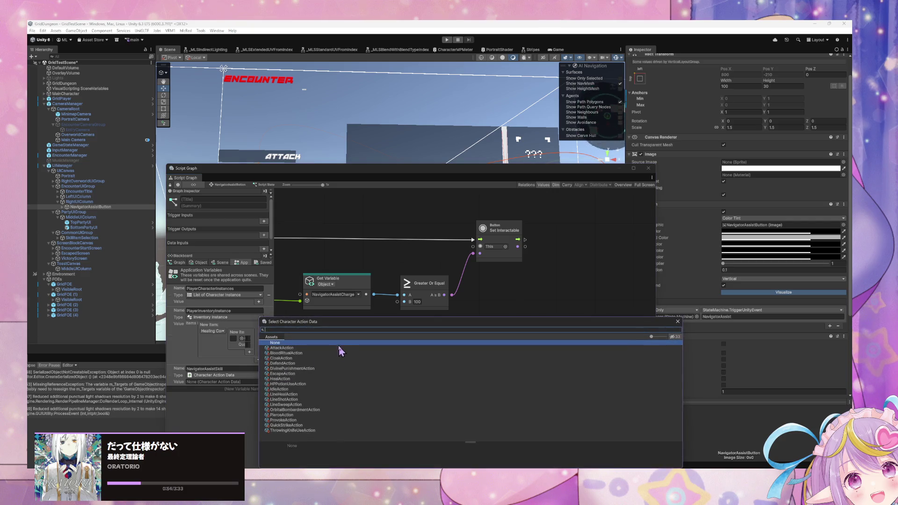
{"action": "double_click", "coordinate": [309, 414]}
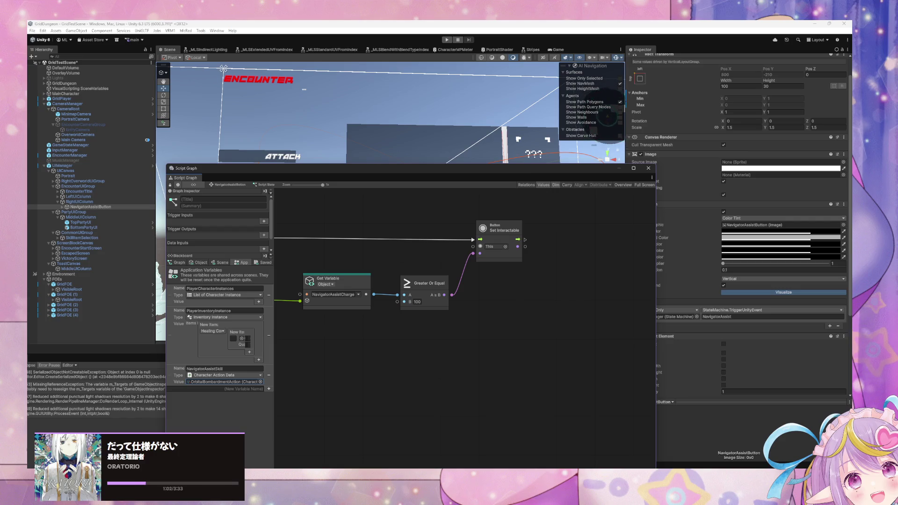
{"action": "key", "text": "super+d"}
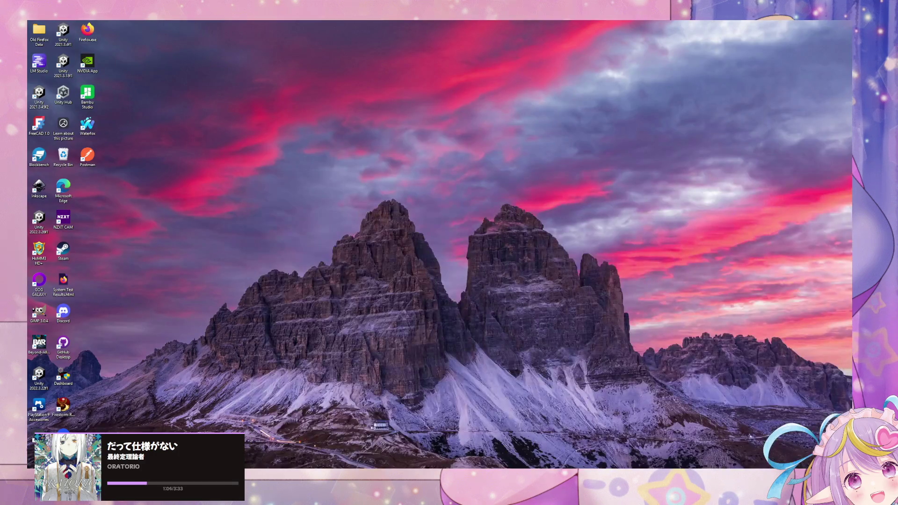
{"action": "key", "text": "super+d"}
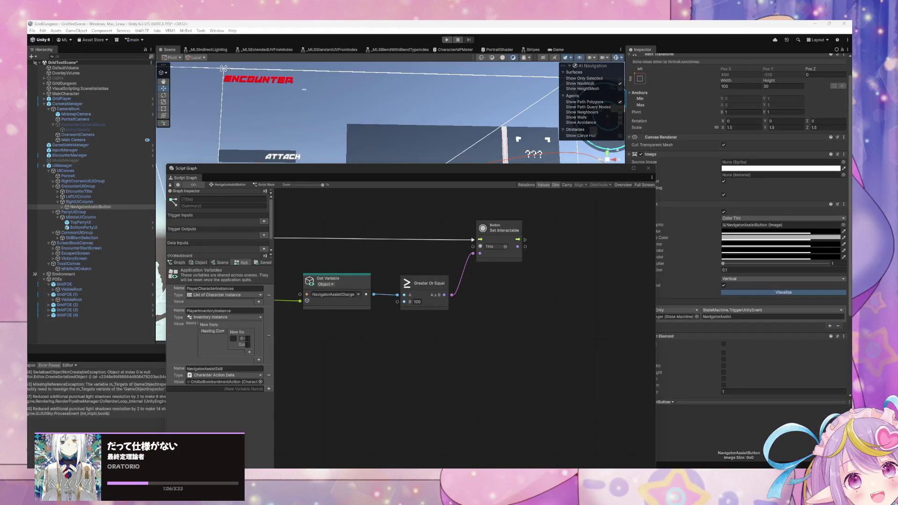